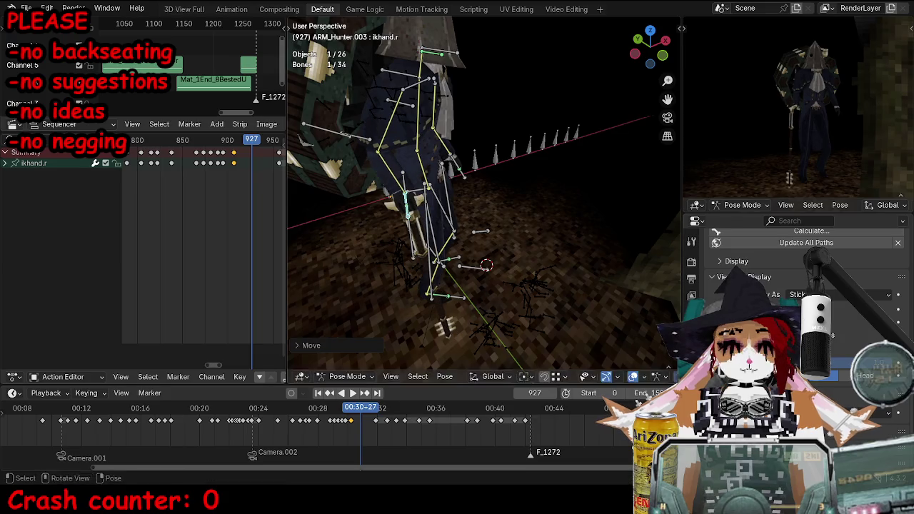
# - Jump ten frames ahead, raise the ikhand.r bone vertically and keyframe it
pyautogui.press('Up')
pyautogui.press('g')
pyautogui.press('z')
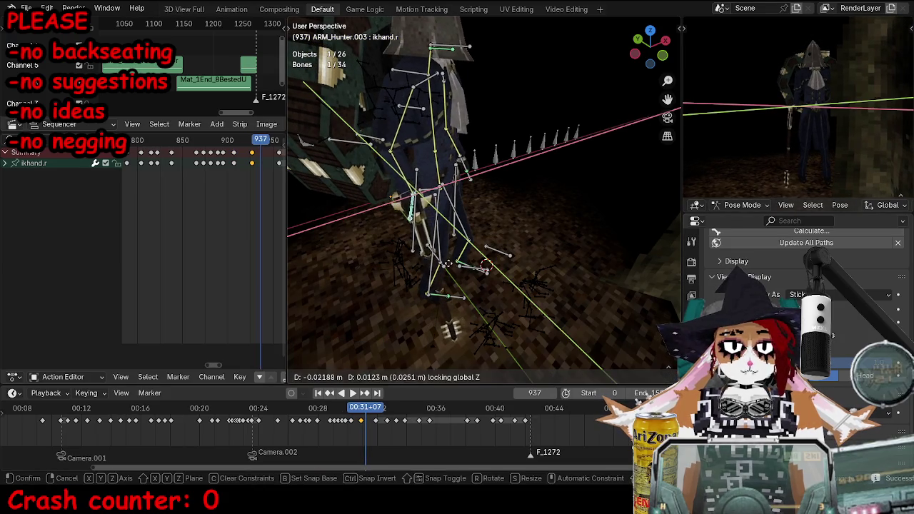
pyautogui.click(435, 262)
pyautogui.press('i')
# - Move the ikhand.r bone vertically again, then select the hand key near frame 959 for deletion
pyautogui.keyDown('alt'); pyautogui.scroll(-5, 507, 264); pyautogui.keyUp('alt')
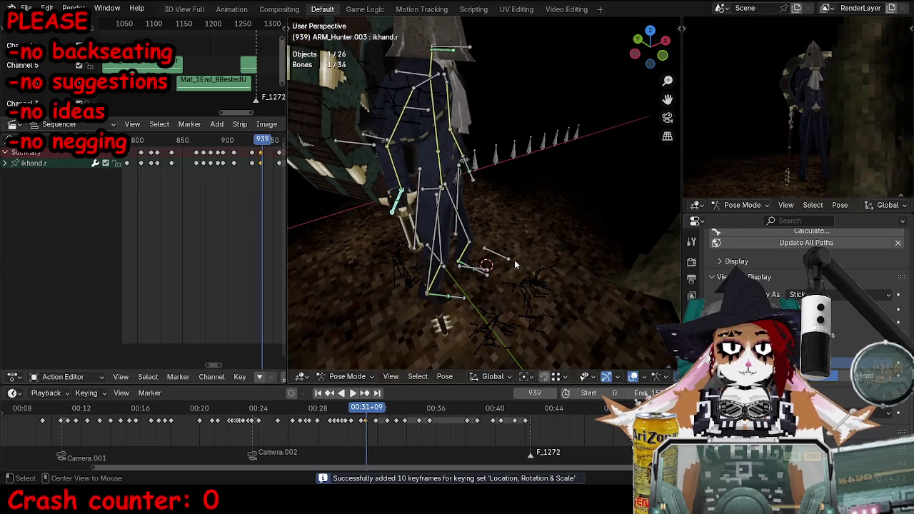
pyautogui.keyDown('alt'); pyautogui.scroll(-8, 507, 264); pyautogui.keyUp('alt')
pyautogui.keyDown('alt'); pyautogui.scroll(-8, 507, 264); pyautogui.keyUp('alt')
pyautogui.keyDown('alt'); pyautogui.scroll(-7, 507, 264); pyautogui.keyUp('alt')
pyautogui.keyDown('alt'); pyautogui.scroll(-2, 507, 265); pyautogui.keyUp('alt')
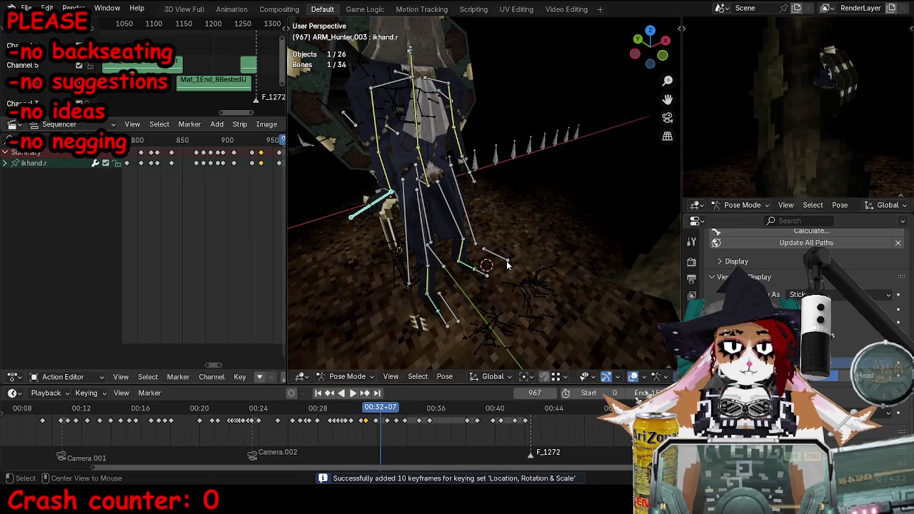
pyautogui.keyDown('ctrl'); pyautogui.hscroll(3, 273, 216); pyautogui.keyUp('ctrl')
pyautogui.moveTo(457, 272); pyautogui.dragTo(493, 283, button='middle')
pyautogui.press('g')
pyautogui.press('z')
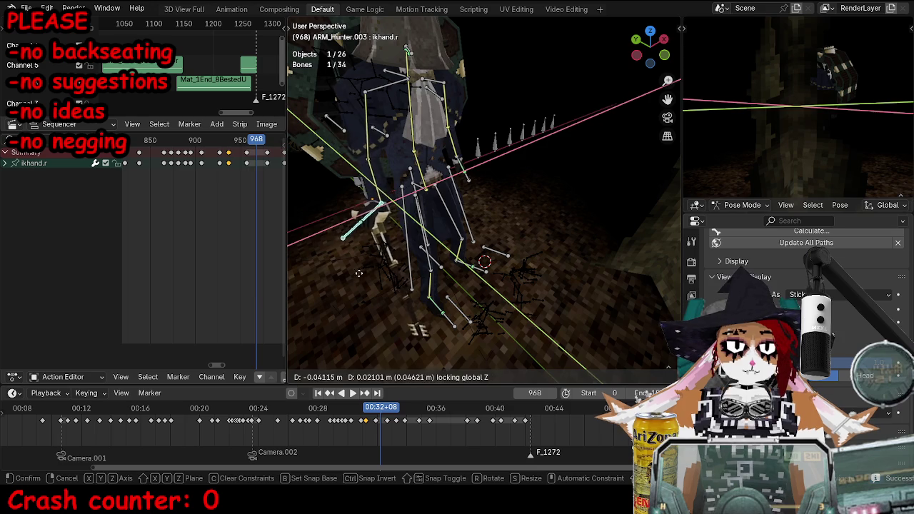
pyautogui.click(495, 285)
pyautogui.click(247, 164)
pyautogui.press('x')
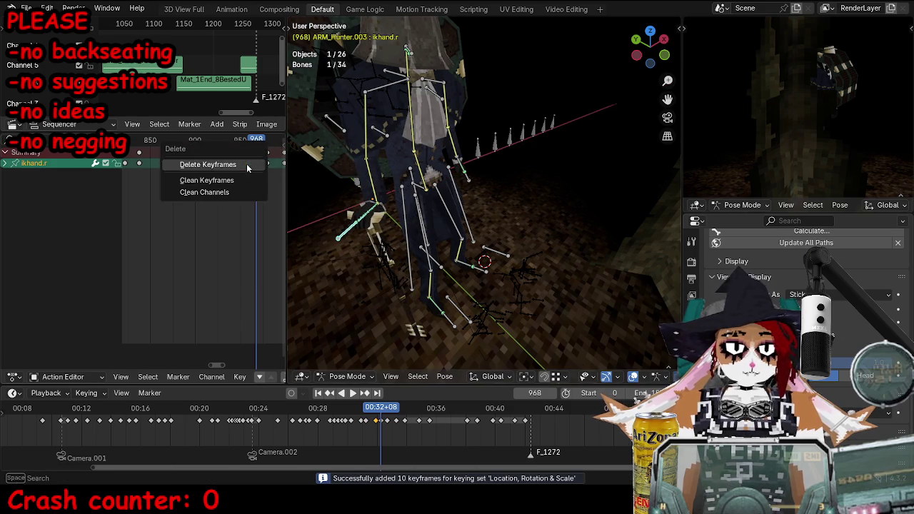
# - Rotate and reposition the ikhand.r bone to a new angle
pyautogui.keyDown('alt'); pyautogui.scroll(20, 500, 214); pyautogui.keyUp('alt')
pyautogui.moveTo(500, 214); pyautogui.dragTo(540, 213, button='middle')
pyautogui.press('r')
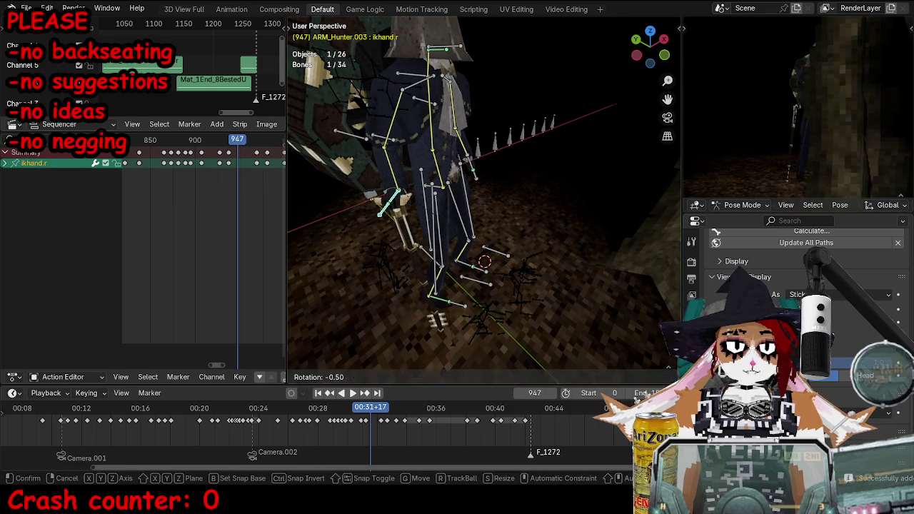
pyautogui.click(540, 213)
pyautogui.press('g')
pyautogui.click(540, 213)
pyautogui.press('r')
pyautogui.keyDown('alt'); pyautogui.scroll(-9, 527, 222); pyautogui.keyUp('alt')
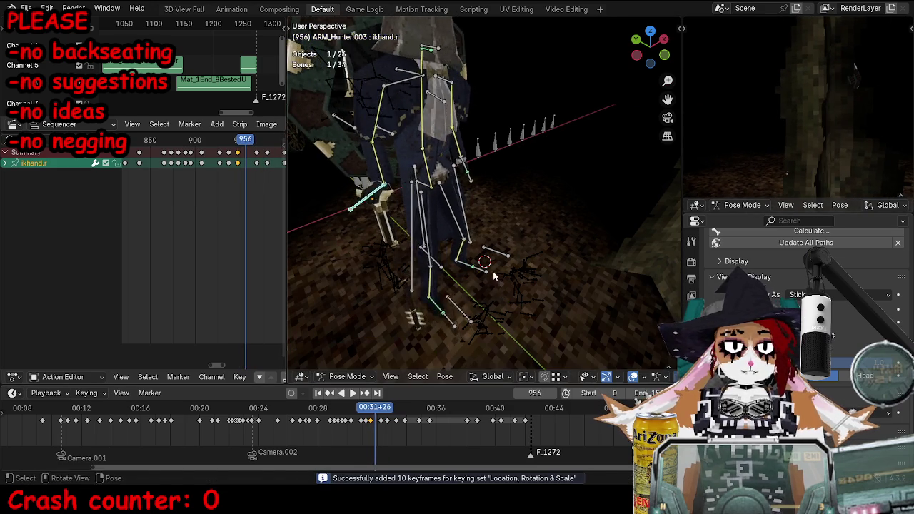
pyautogui.moveTo(527, 222); pyautogui.dragTo(536, 187, button='middle')
pyautogui.press('r')
pyautogui.click(536, 188)
# - Play the walk, stop at frame 918, and reposition the hand bone
pyautogui.press('space')
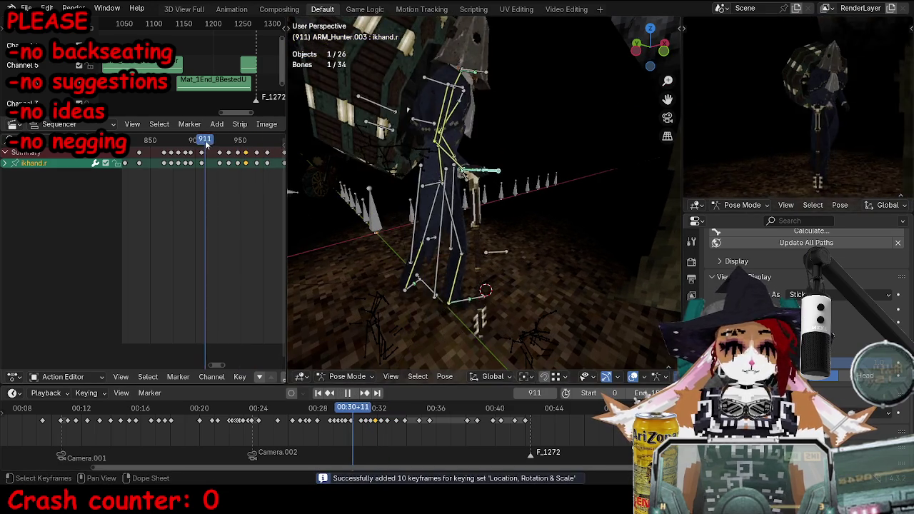
pyautogui.moveTo(205, 143); pyautogui.dragTo(212, 143)
pyautogui.press('space')
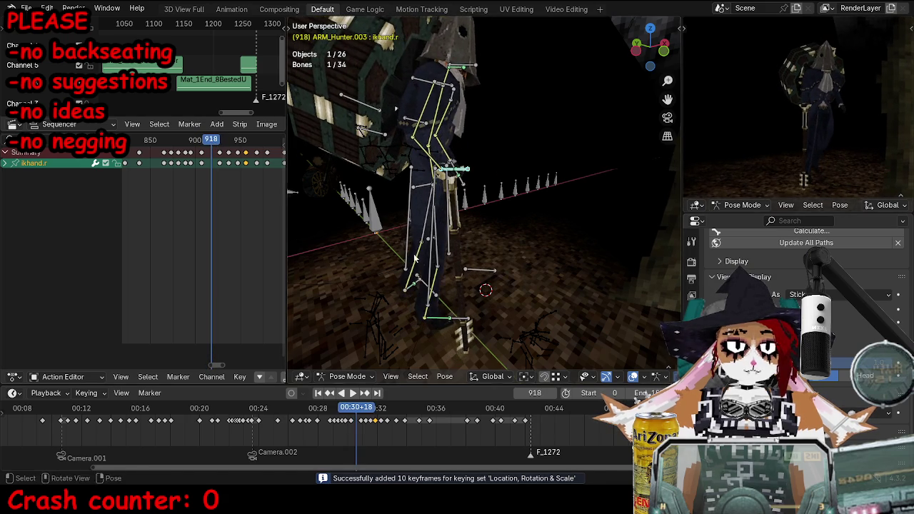
pyautogui.moveTo(500, 214); pyautogui.dragTo(543, 229, button='middle')
pyautogui.press('g')
pyautogui.click(556, 230)
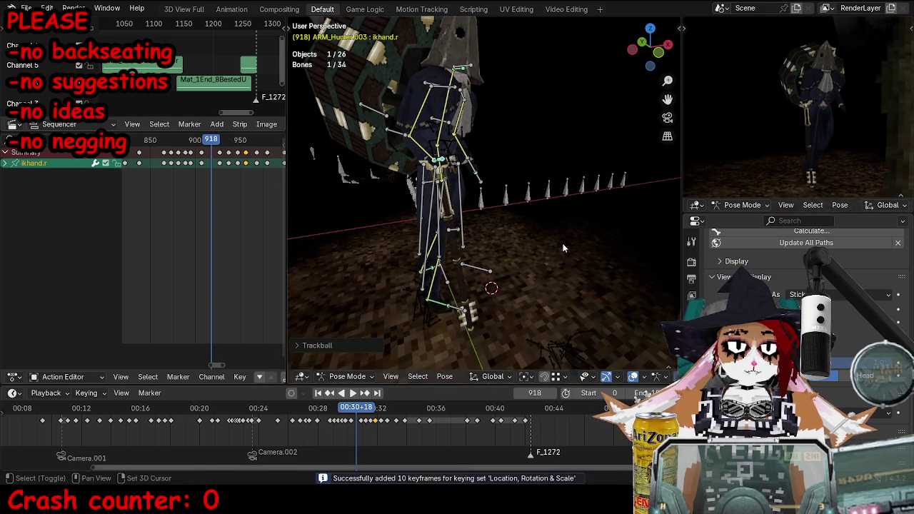
# - Replay the walk, scrub to frame 956 and step forward two frames
pyautogui.press('space')
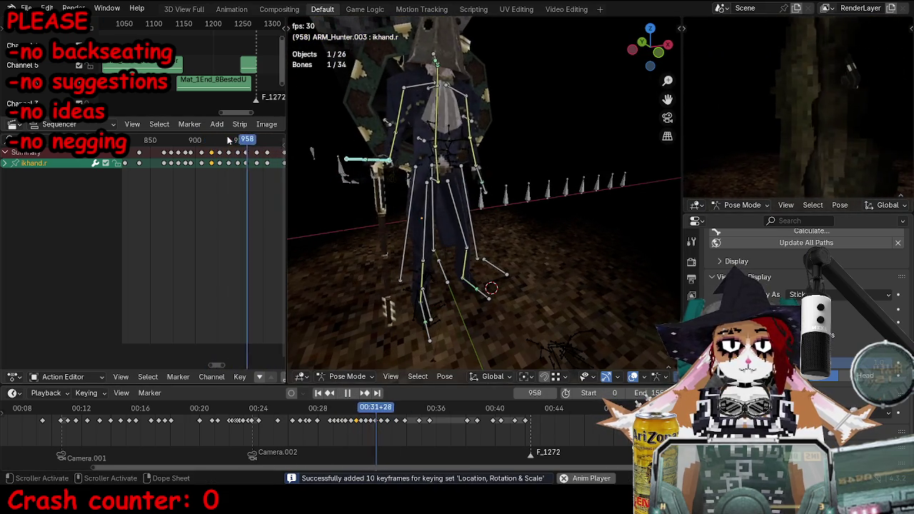
pyautogui.moveTo(228, 140); pyautogui.dragTo(246, 146)
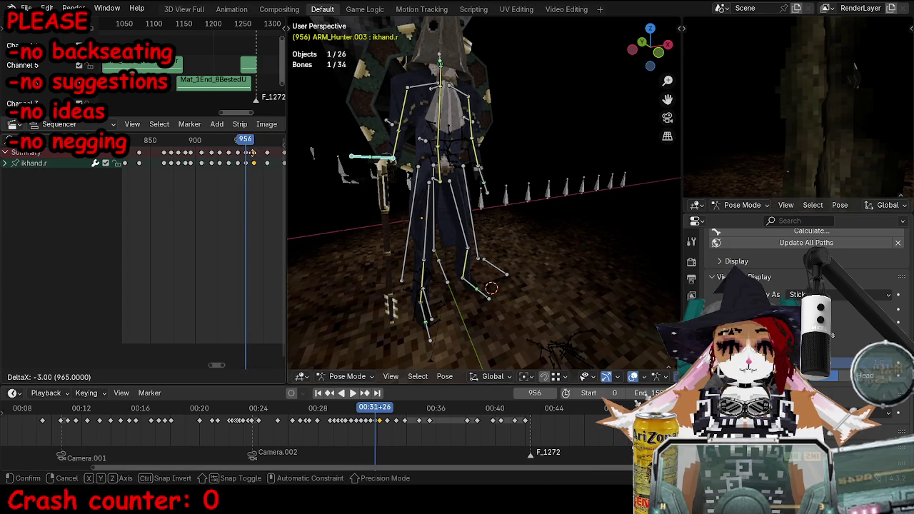
pyautogui.press('Right')
pyautogui.press('Right')
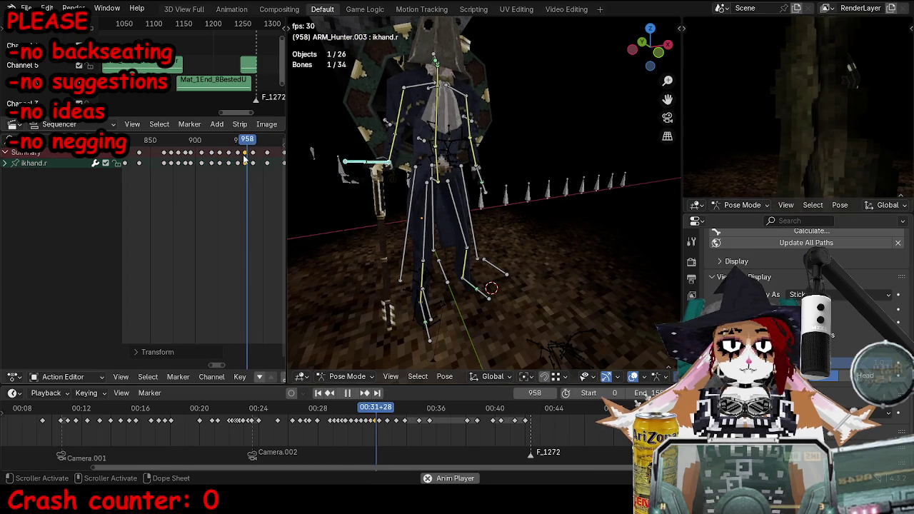
pyautogui.press('Right')
pyautogui.press('Right')
pyautogui.press('Right')
pyautogui.press('Right')
pyautogui.press('Right')
pyautogui.press('Right')
pyautogui.press('Right')
pyautogui.press('Right')
pyautogui.press('Right')
pyautogui.press('Right')
pyautogui.press('Right')
pyautogui.press('g')
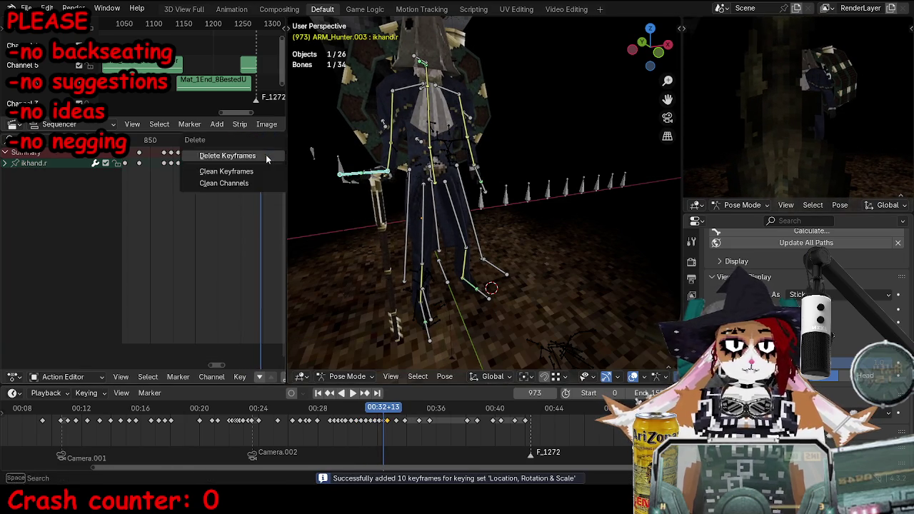
# - Cancel the delete menu and freely rotate the hand bone to a new angle
pyautogui.press('Escape')
pyautogui.press('Right')
pyautogui.press('Right')
pyautogui.press('Right')
pyautogui.moveTo(429, 215); pyautogui.dragTo(514, 286, button='middle')
pyautogui.press('r')
pyautogui.press('r')
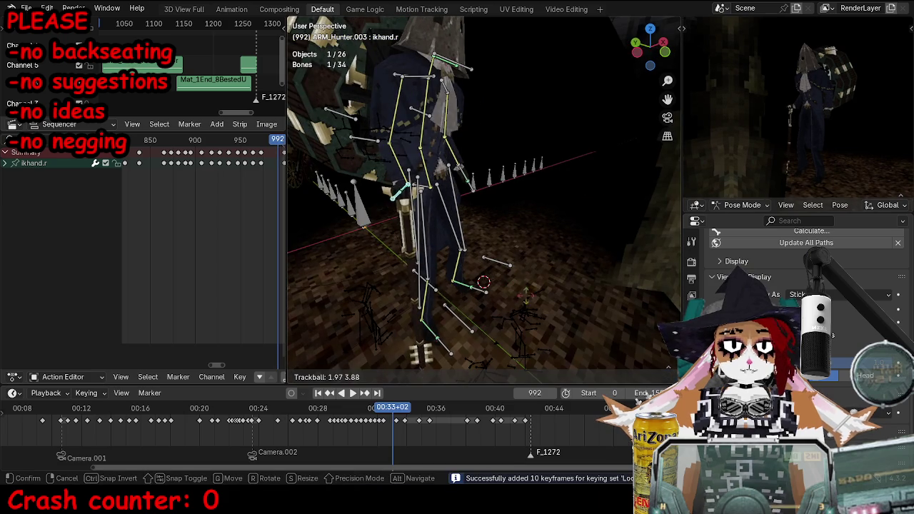
pyautogui.click(534, 283)
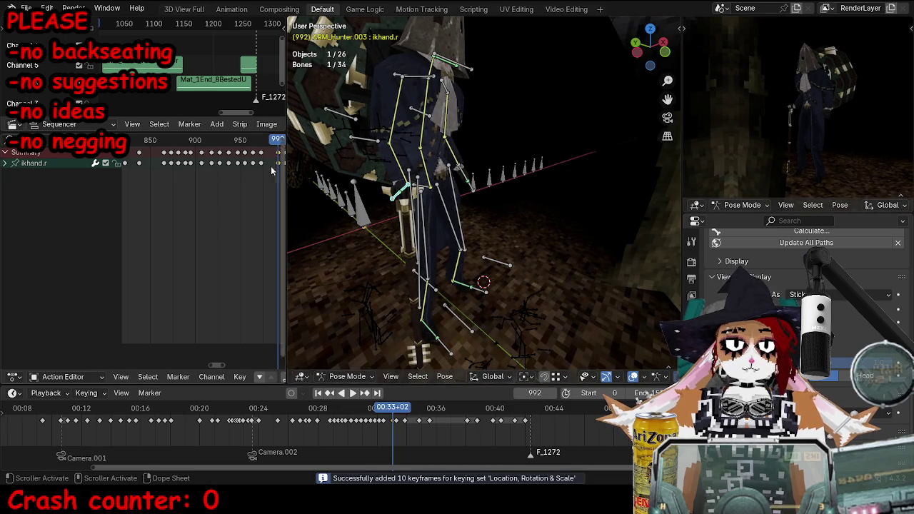
# - Play to frame 1016 and apply a slight hand rotation
pyautogui.press('space')
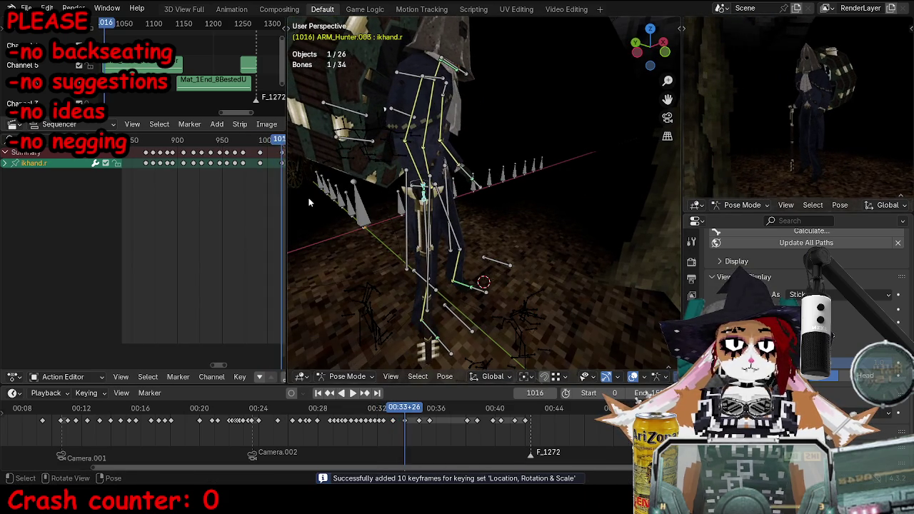
pyautogui.press('space')
pyautogui.press('r')
pyautogui.click(612, 286)
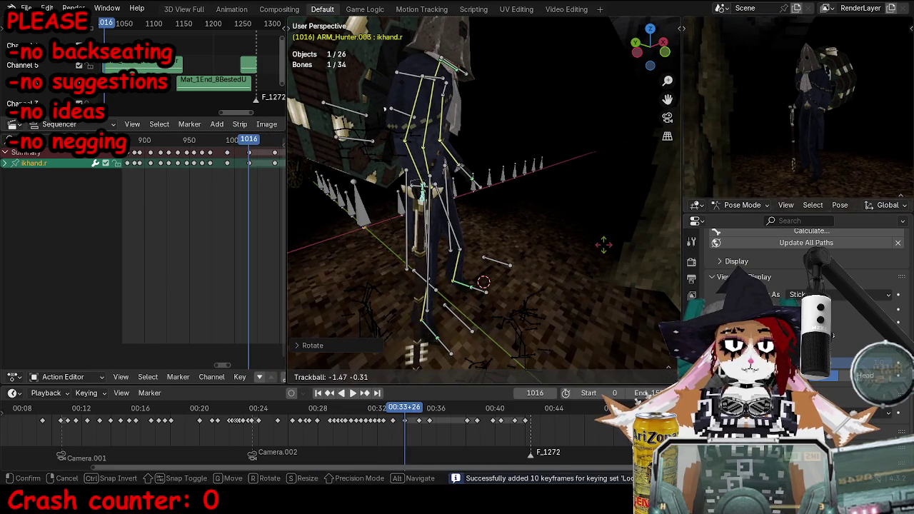
pyautogui.click(604, 245)
# - Stop playback at frame 1044 and move the hand bone to a new position
pyautogui.press('space')
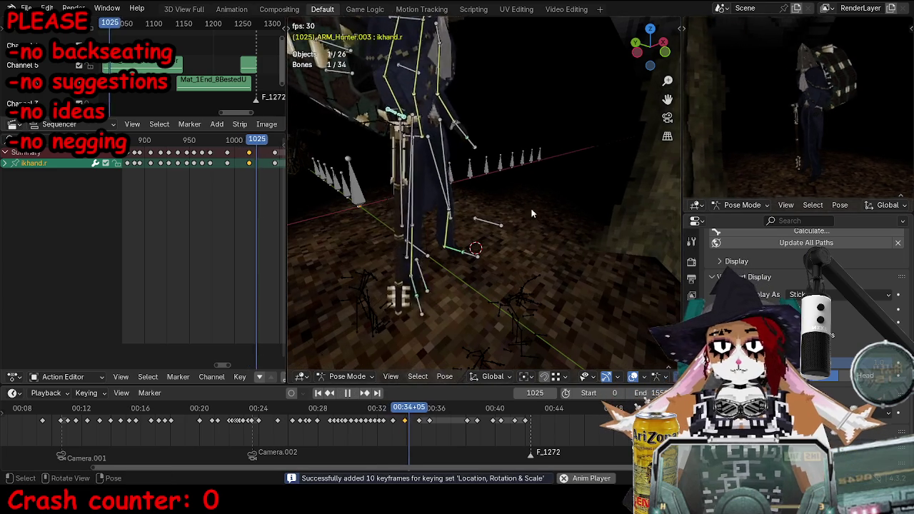
pyautogui.press('space')
pyautogui.hotkey('shift', 'ctrl', 'space')
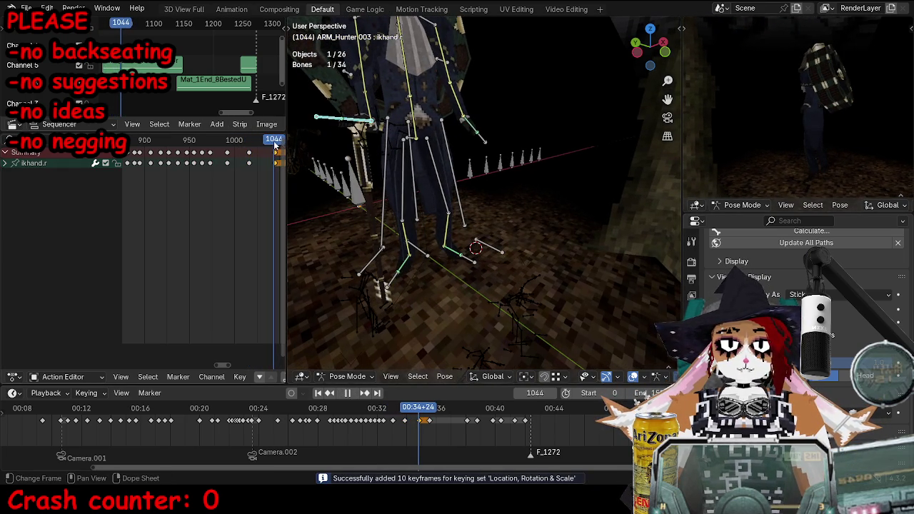
pyautogui.press('space')
pyautogui.moveTo(464, 215)
pyautogui.mouseDown(button='middle')
pyautogui.moveTo(414, 222)
pyautogui.moveTo(543, 243)
pyautogui.mouseUp(button='middle')
pyautogui.press('g')
pyautogui.click(408, 226)
# - Rotate the hand bone at frame 1044 and move it again from a new angle
pyautogui.press('r')
pyautogui.click(560, 248)
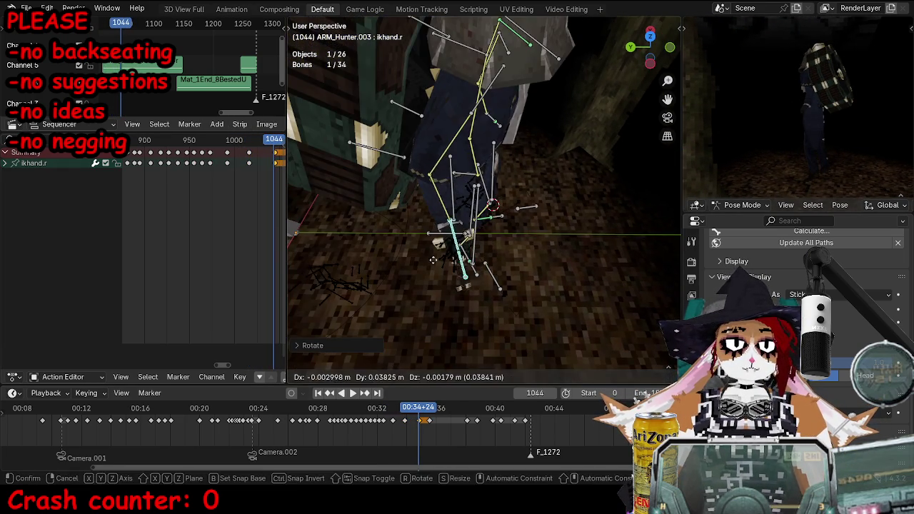
pyautogui.click(433, 260)
pyautogui.moveTo(433, 261); pyautogui.dragTo(436, 164, button='middle')
pyautogui.press('g')
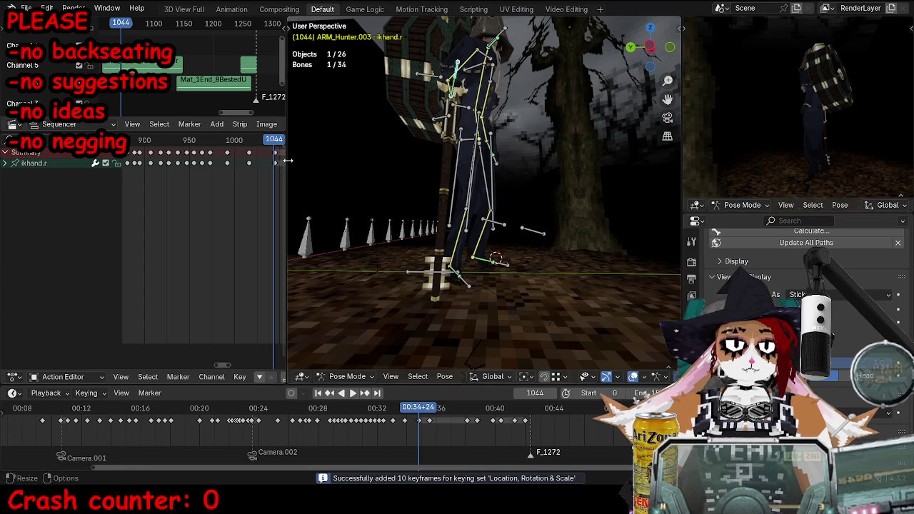
pyautogui.scroll(3, 278, 160)
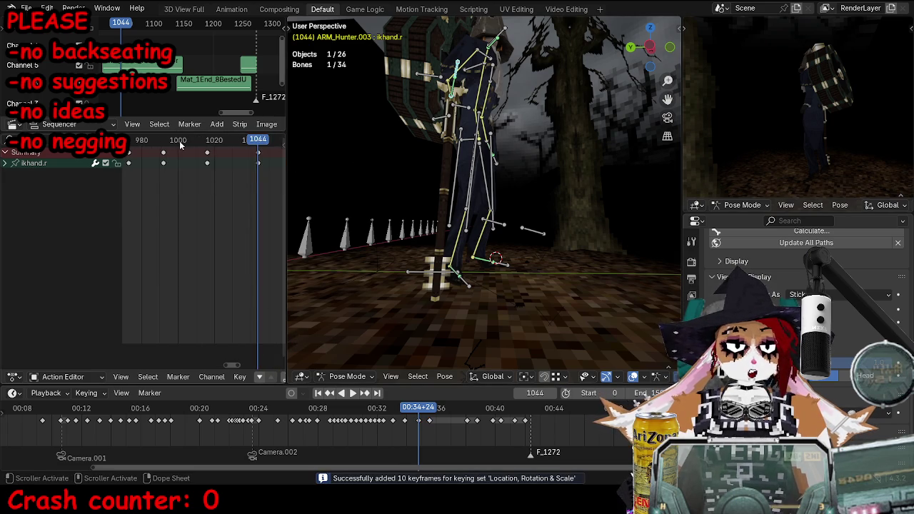
# - Scrub to frame 1027, rotate the hand bone and keyframe it
pyautogui.moveTo(179, 141); pyautogui.dragTo(227, 141)
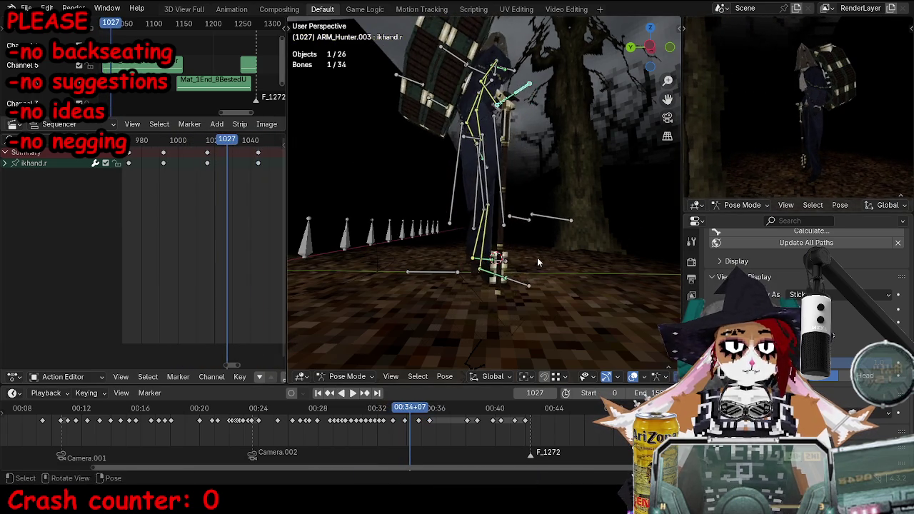
pyautogui.moveTo(537, 263); pyautogui.dragTo(514, 265, button='middle')
pyautogui.press('r')
pyautogui.click(557, 269)
pyautogui.press('i')
# - Move, rotate and key the hand bone at frames 1035 and 1040
pyautogui.press('Right')
pyautogui.press('Right')
pyautogui.press('Right')
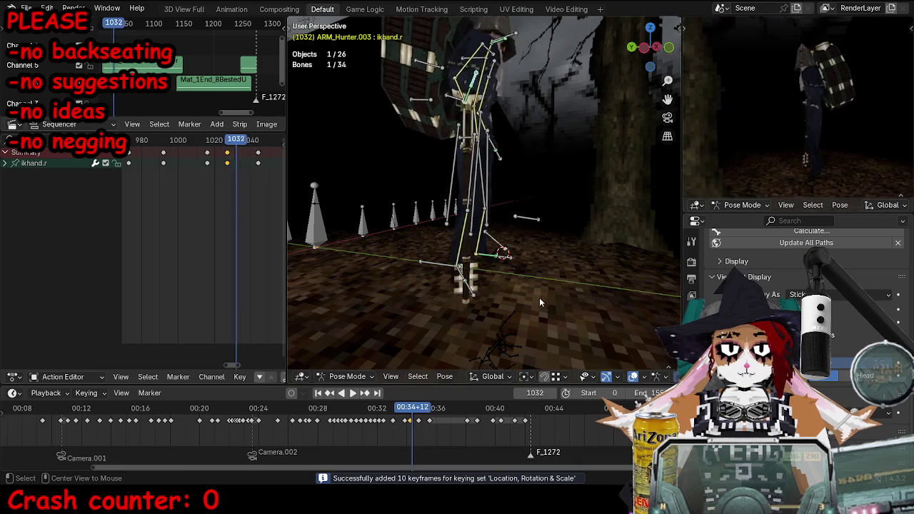
pyautogui.press('g')
pyautogui.click(539, 289)
pyautogui.press('r')
pyautogui.press('r')
pyautogui.click(537, 288)
pyautogui.press('g')
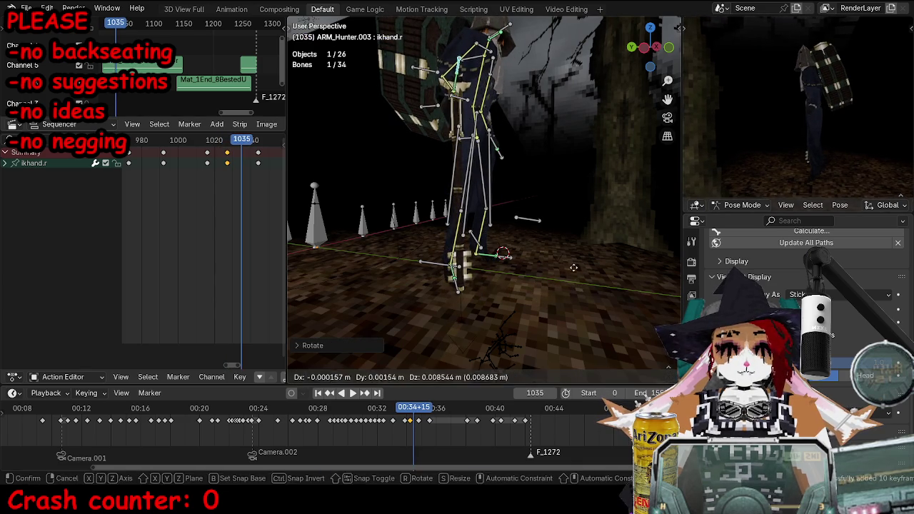
pyautogui.click(532, 290)
pyautogui.press('i')
pyautogui.press('Right')
pyautogui.press('Right')
pyautogui.press('Right')
# - Move the hand bone up and left, then nudge the ikhand.r key in time
pyautogui.press('g')
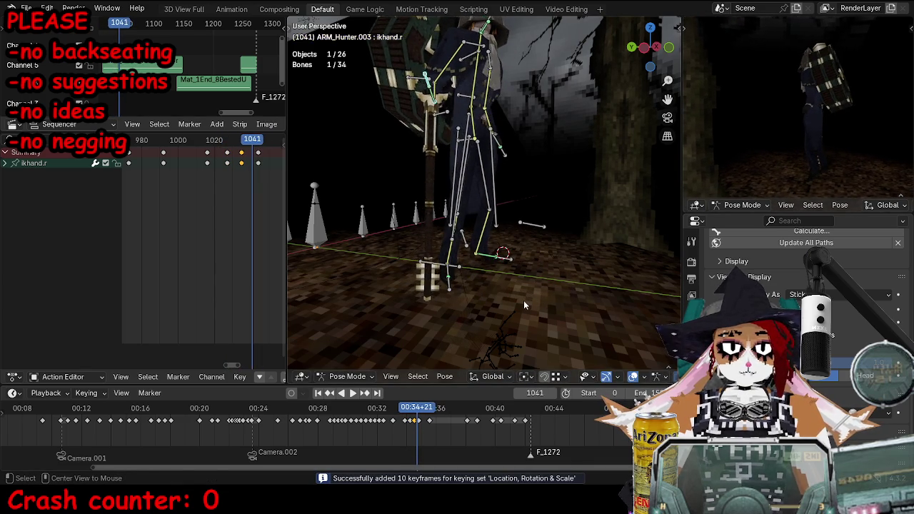
pyautogui.click(533, 254)
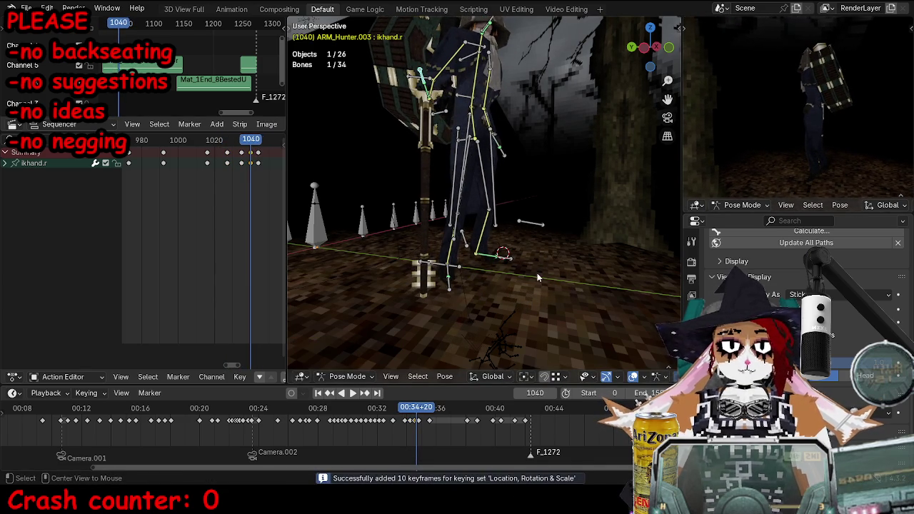
pyautogui.press('Right')
pyautogui.press('Right')
pyautogui.press('Right')
pyautogui.press('Right')
pyautogui.press('Right')
pyautogui.press('Right')
pyautogui.press('Right')
pyautogui.press('Right')
pyautogui.press('Right')
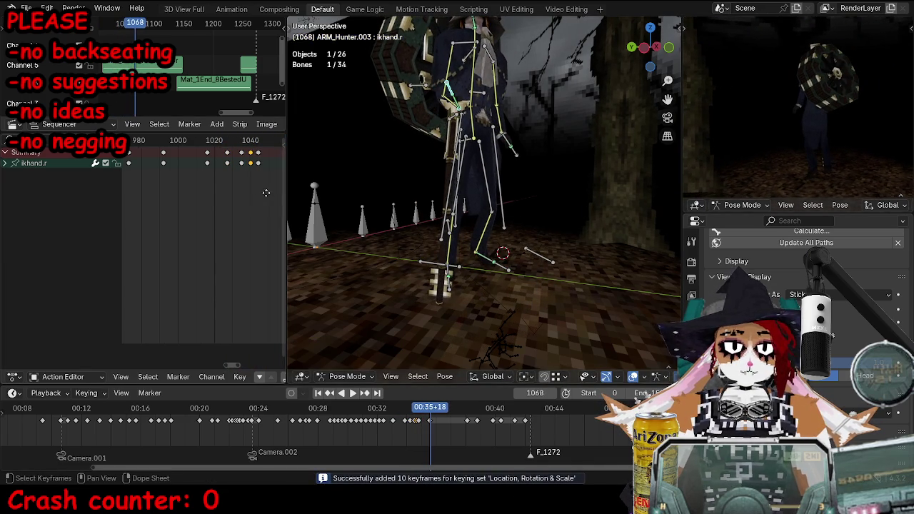
pyautogui.keyDown('ctrl'); pyautogui.hscroll(5, 214, 215); pyautogui.keyUp('ctrl')
pyautogui.moveTo(186, 153); pyautogui.dragTo(192, 158)
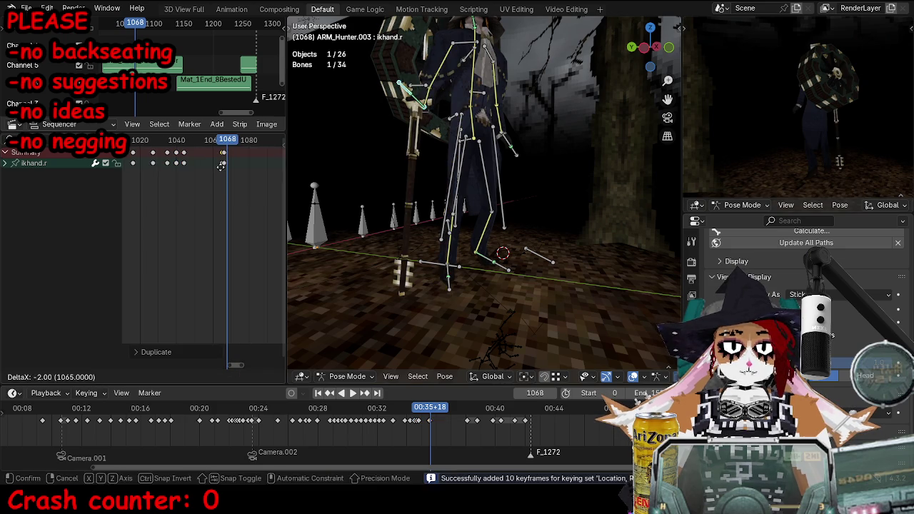
pyautogui.click(224, 163)
# - Check timing from frame 1062, move the hand bone and keyframe it at 1066
pyautogui.press('space')
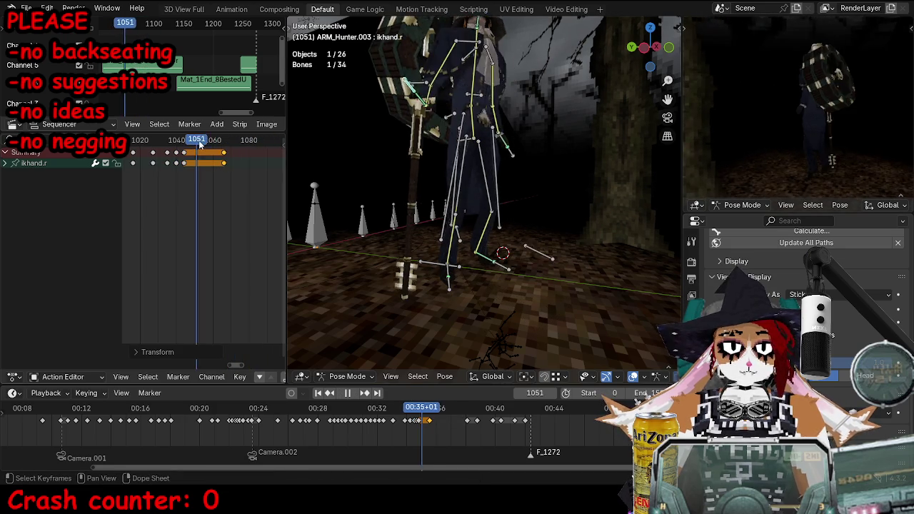
pyautogui.click(217, 143)
pyautogui.press('space')
pyautogui.moveTo(518, 192); pyautogui.dragTo(509, 215, button='middle')
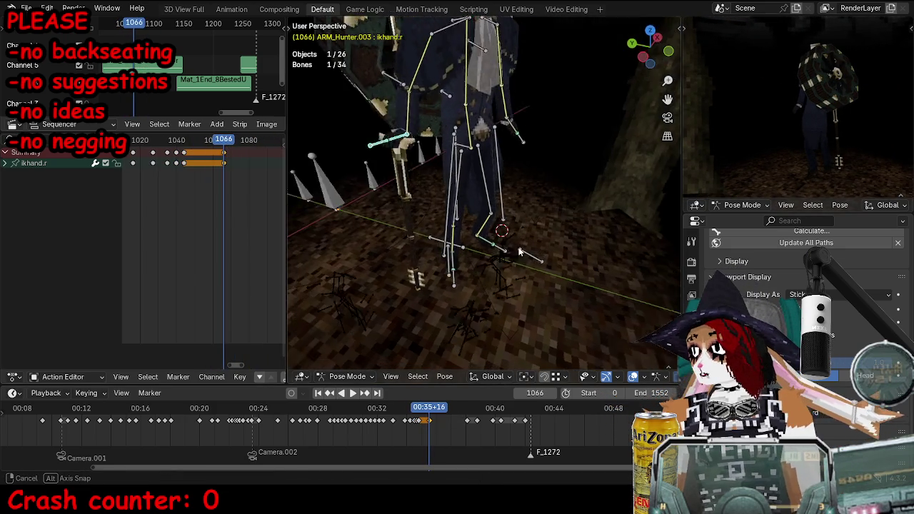
pyautogui.press('g')
pyautogui.click(555, 280)
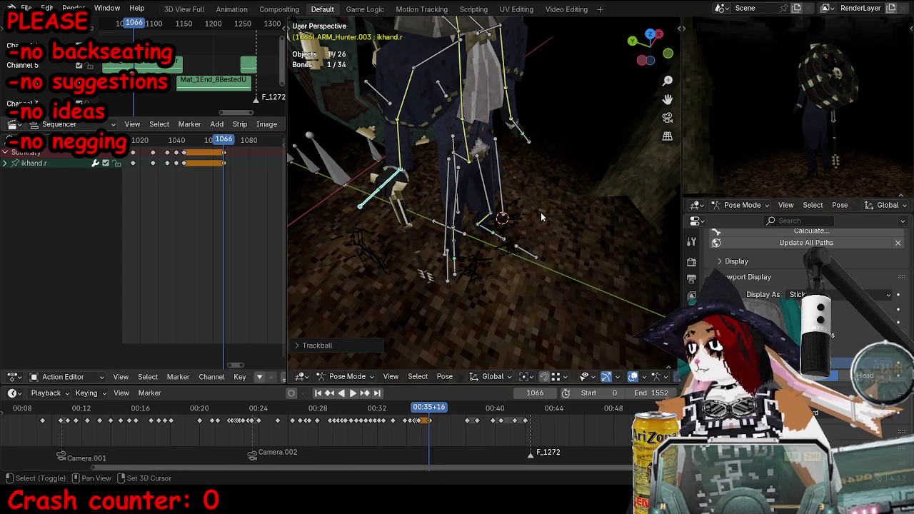
pyautogui.press('i')
# - Play forward, then move and rotate the hand bone again
pyautogui.press('space')
pyautogui.press('space')
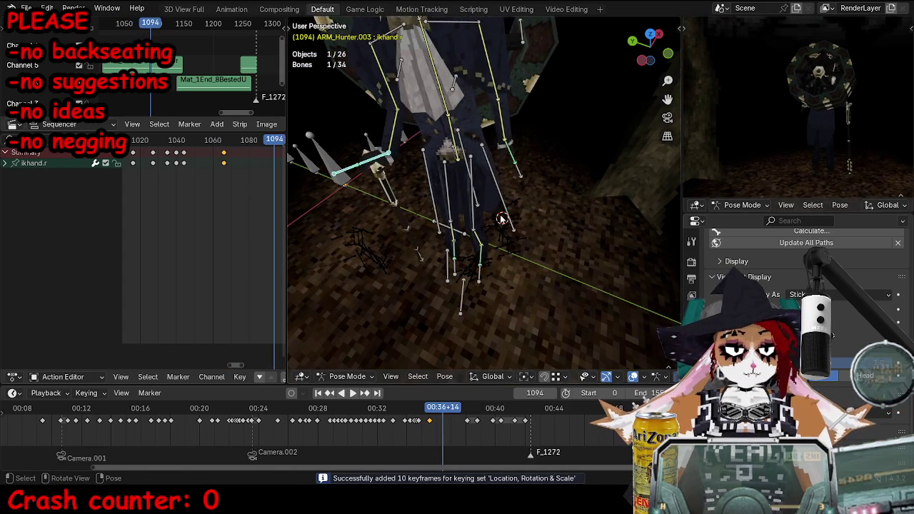
pyautogui.moveTo(533, 210); pyautogui.dragTo(482, 231, button='middle')
pyautogui.press('g')
pyautogui.click(500, 223)
pyautogui.press('r')
pyautogui.click(545, 212)
# - Keyframe the hand pose at frame 1094, dismiss motion path settings, and stop at frame 1079
pyautogui.press('i')
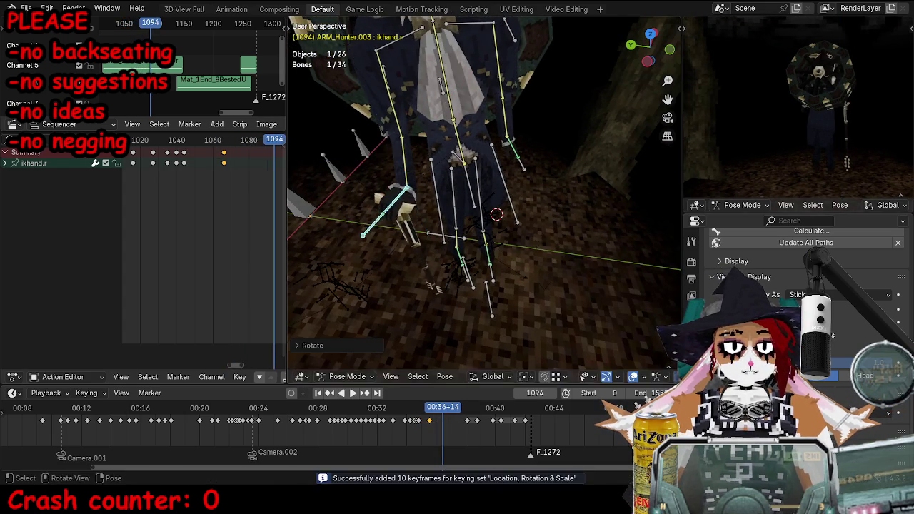
pyautogui.hotkey('alt', 'p')
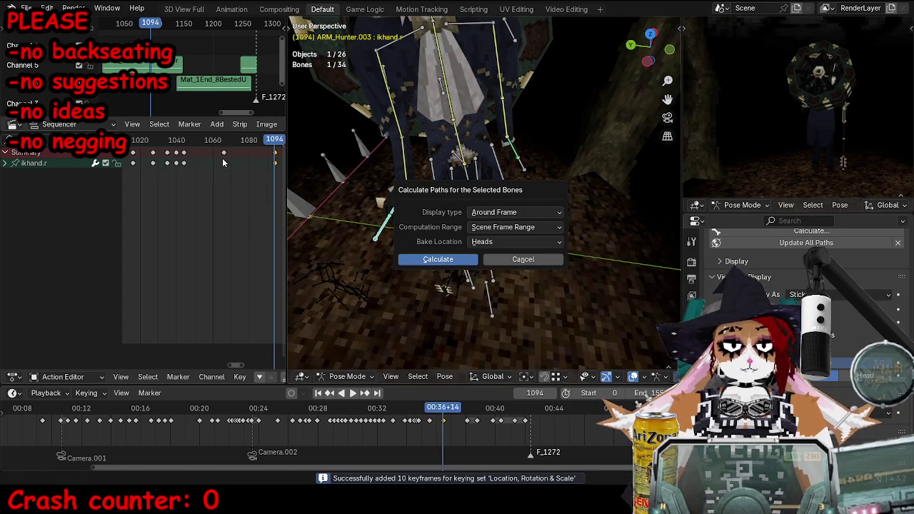
pyautogui.click(524, 259)
pyautogui.press('space')
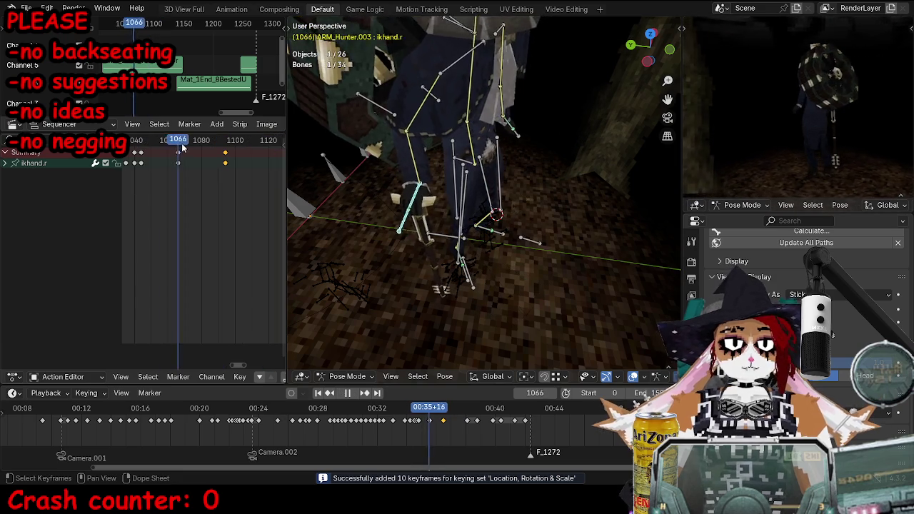
pyautogui.press('Escape')
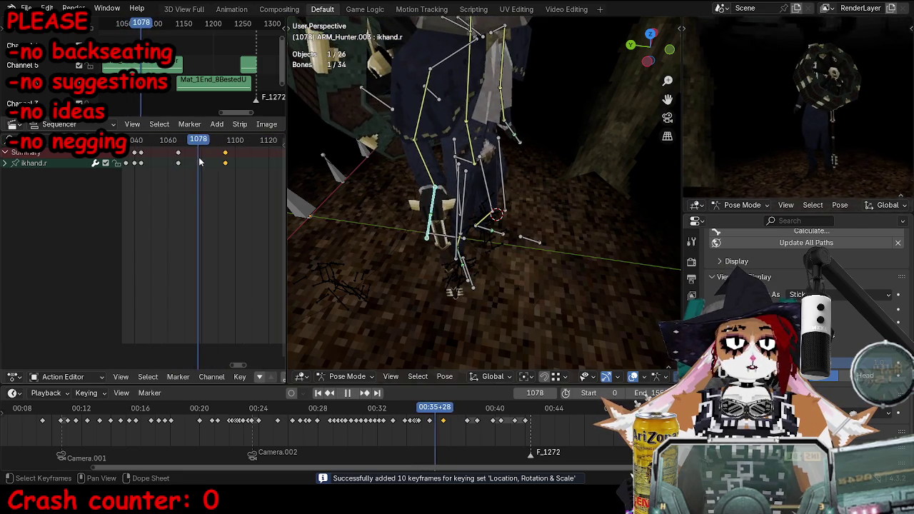
# - Slide the copied keyframe 17 frames later and replay from frame 1079
pyautogui.moveTo(179, 154); pyautogui.dragTo(206, 157)
pyautogui.click(201, 155)
pyautogui.press('space')
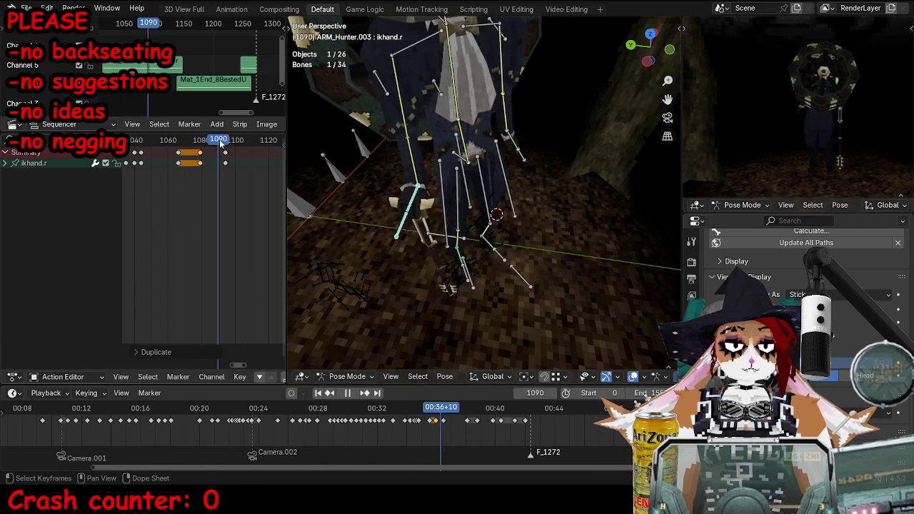
pyautogui.press('space')
pyautogui.click(202, 143)
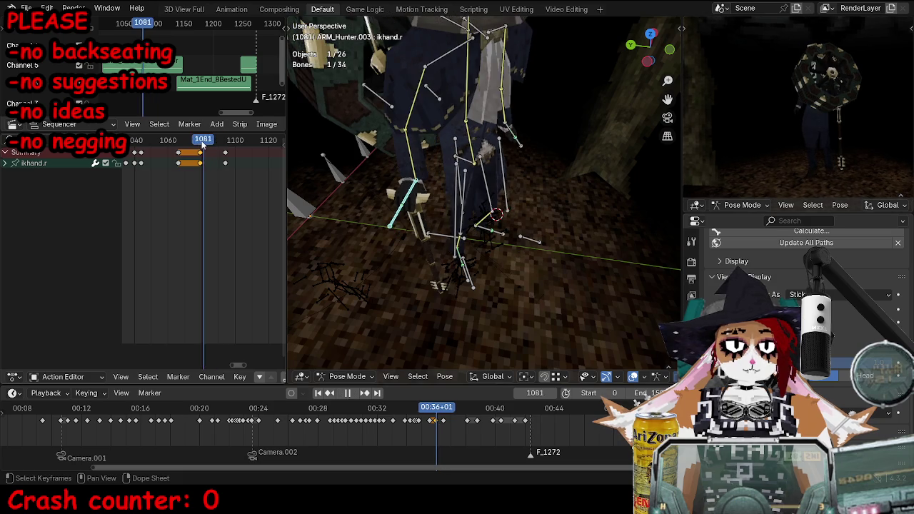
pyautogui.press('space')
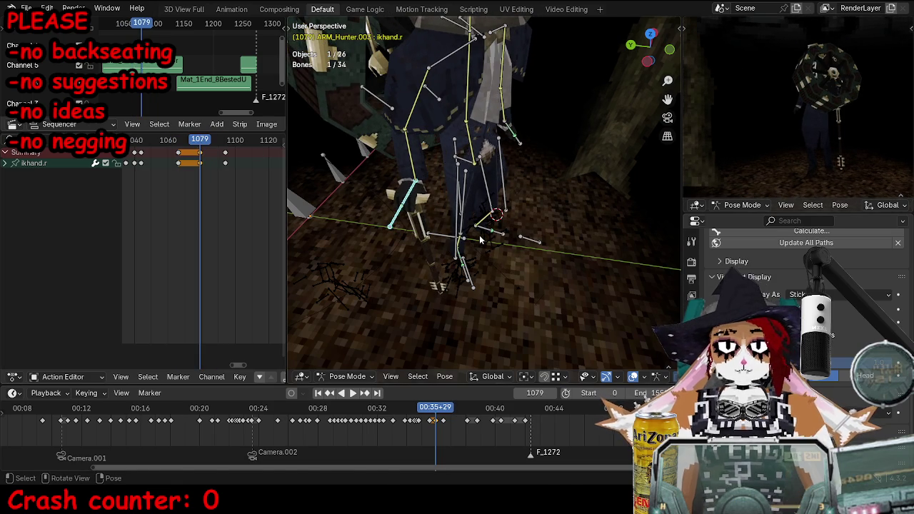
# - Close the motion path settings and scrub back to frame 1087
pyautogui.press('i')
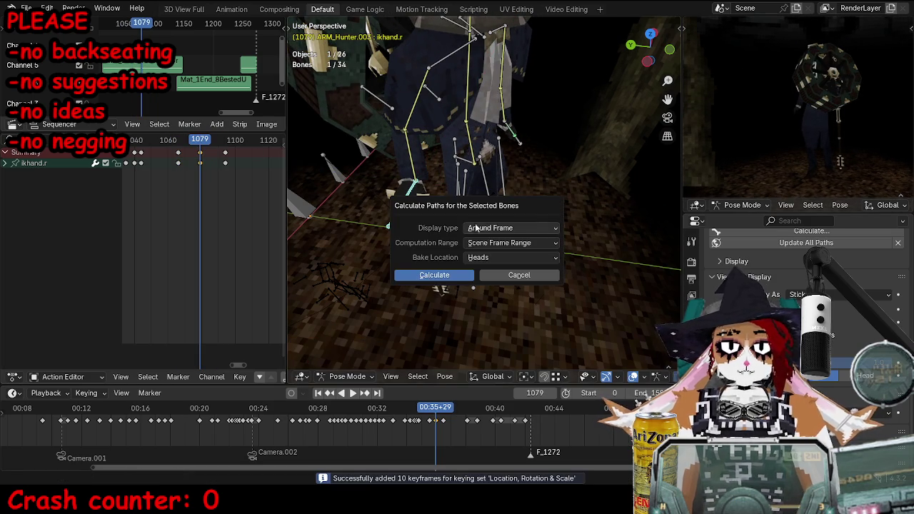
pyautogui.click(535, 277)
pyautogui.moveTo(529, 272); pyautogui.dragTo(486, 238, button='middle')
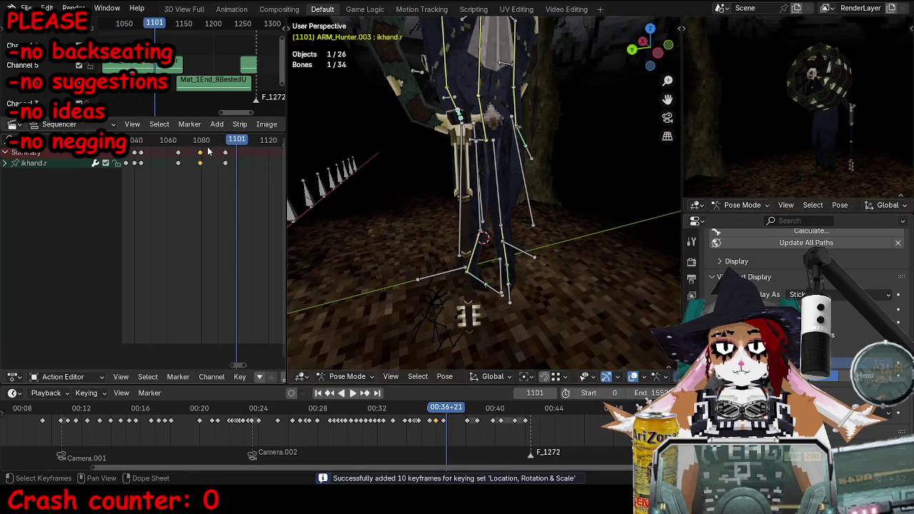
pyautogui.moveTo(208, 148); pyautogui.dragTo(213, 145)
# - Step to frame 1088, move the ikhand.r bone, and play to frame 1099
pyautogui.press('x')
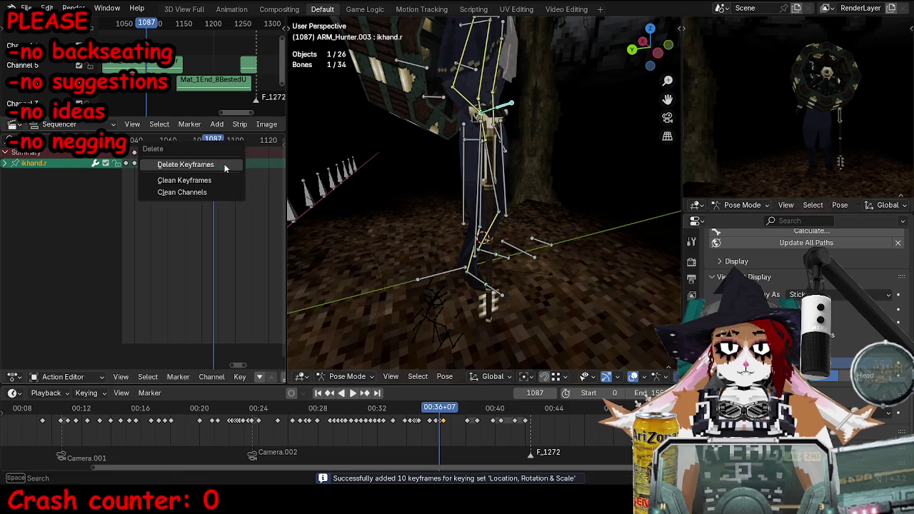
pyautogui.press('Right')
pyautogui.press('g')
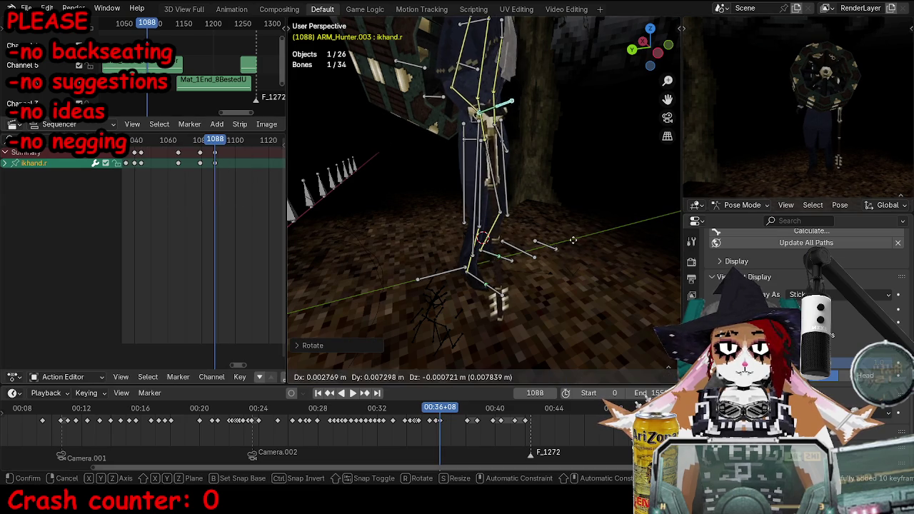
pyautogui.click(502, 259)
pyautogui.press('space')
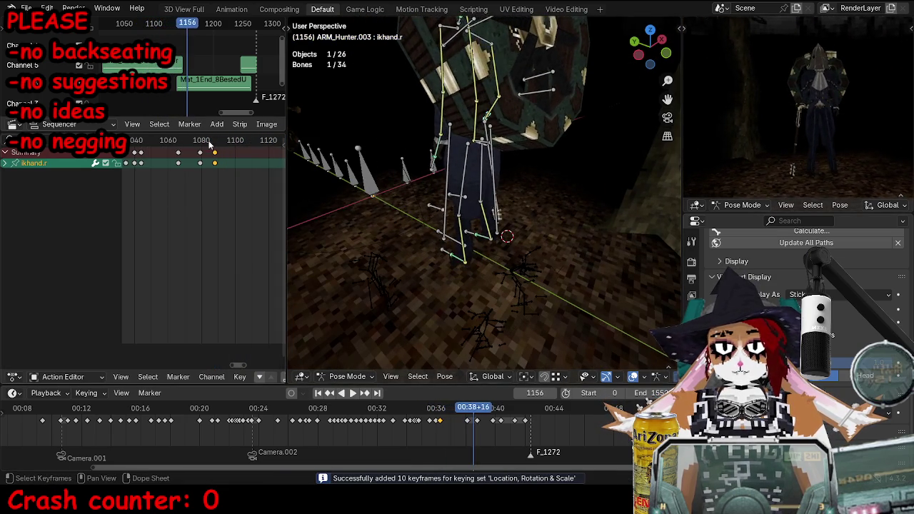
pyautogui.press('space')
# - Rotate and key the hand bone, then step ahead and move it again
pyautogui.moveTo(408, 267); pyautogui.dragTo(486, 307, button='middle')
pyautogui.press('r')
pyautogui.press('r')
pyautogui.press('r')
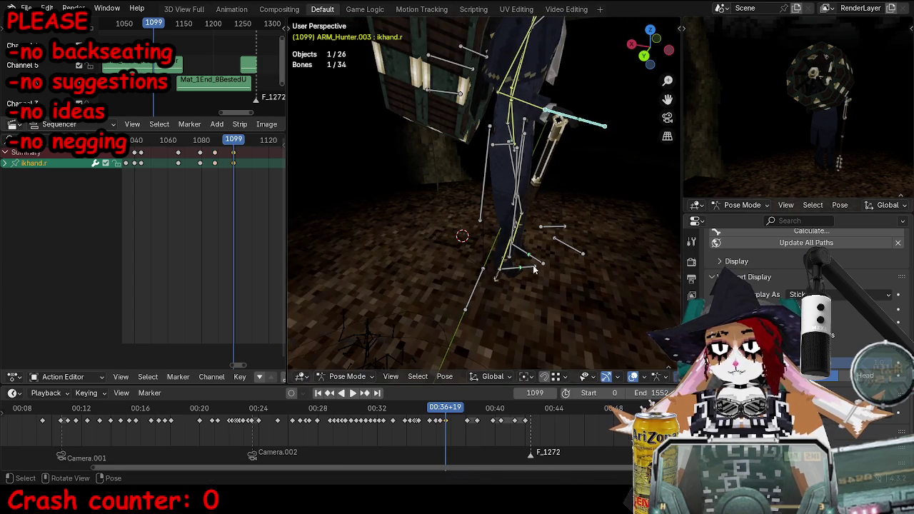
pyautogui.press('i')
pyautogui.press('space')
pyautogui.press('space')
pyautogui.press('g')
pyautogui.press('Return')
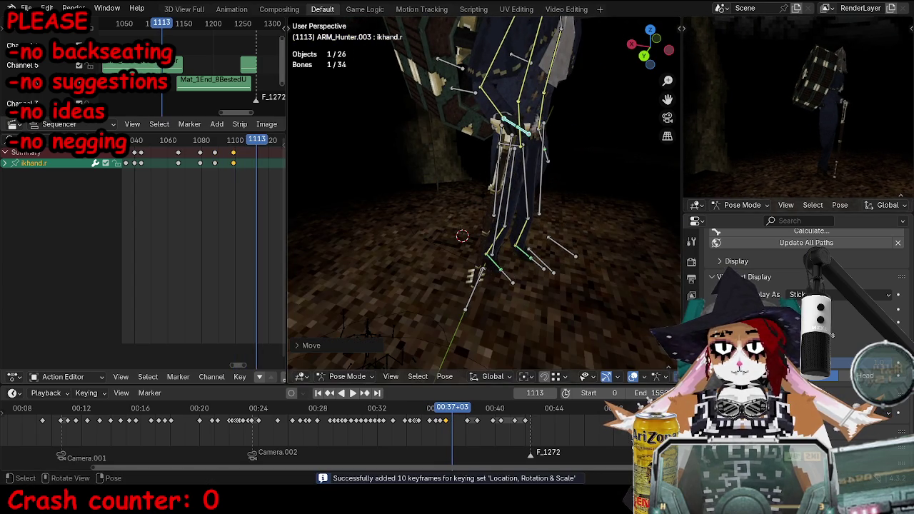
# - Move and key the hand pose at frame 1126, showing frames 1080–1160 in the Action Editor
pyautogui.press('space')
pyautogui.press('space')
pyautogui.press('g')
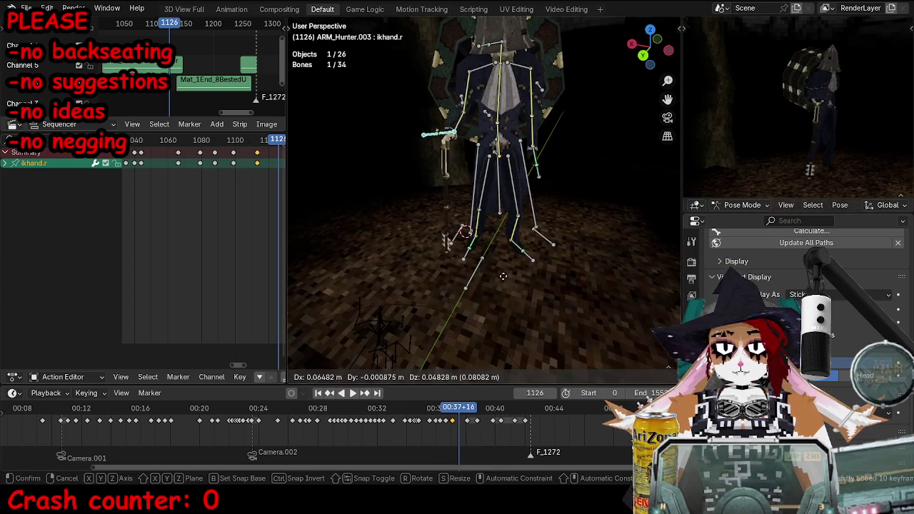
pyautogui.press('Return')
pyautogui.press('i')
pyautogui.press('space')
pyautogui.moveTo(428, 265); pyautogui.dragTo(463, 266, button='middle')
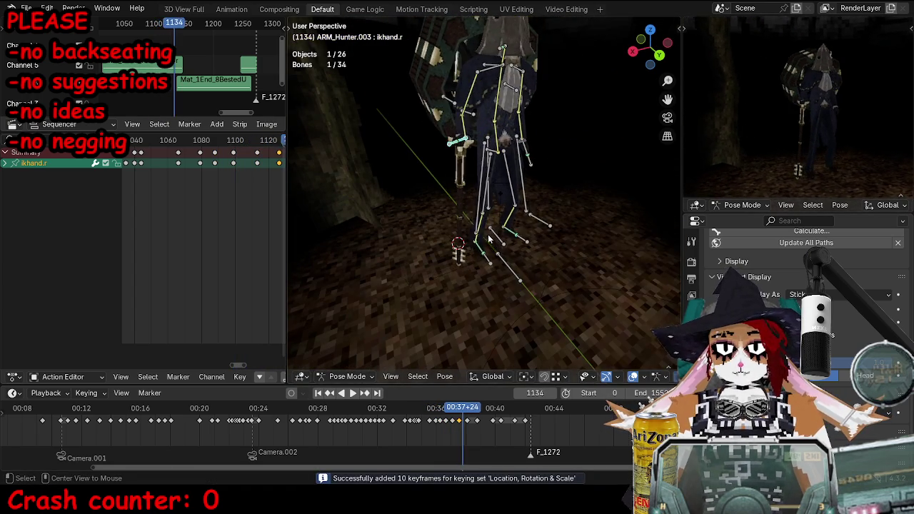
pyautogui.moveTo(257, 199); pyautogui.dragTo(182, 214, button='middle')
# - Reposition the hand bone around frame 1134 and play back to review the motion
pyautogui.moveTo(429, 257); pyautogui.dragTo(514, 264, button='middle')
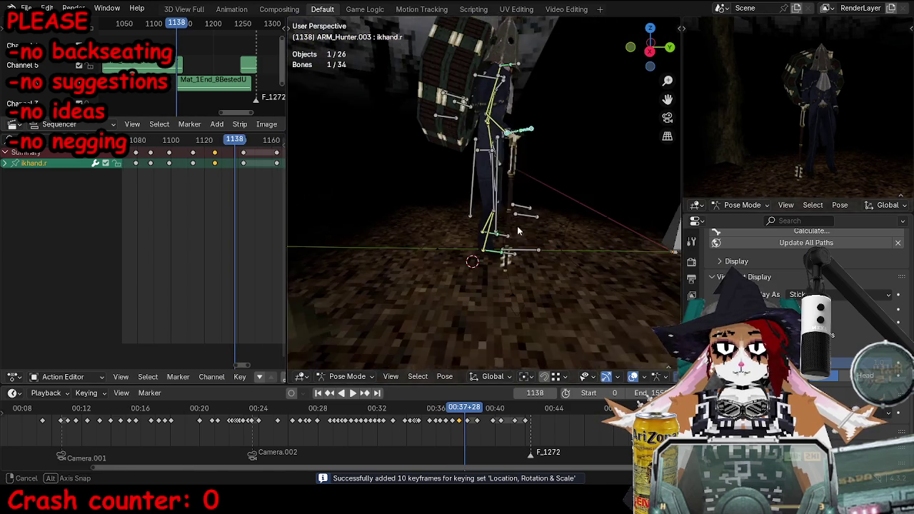
pyautogui.press('g')
pyautogui.click(542, 267)
pyautogui.press('Left')
pyautogui.press('Left')
pyautogui.press('Left')
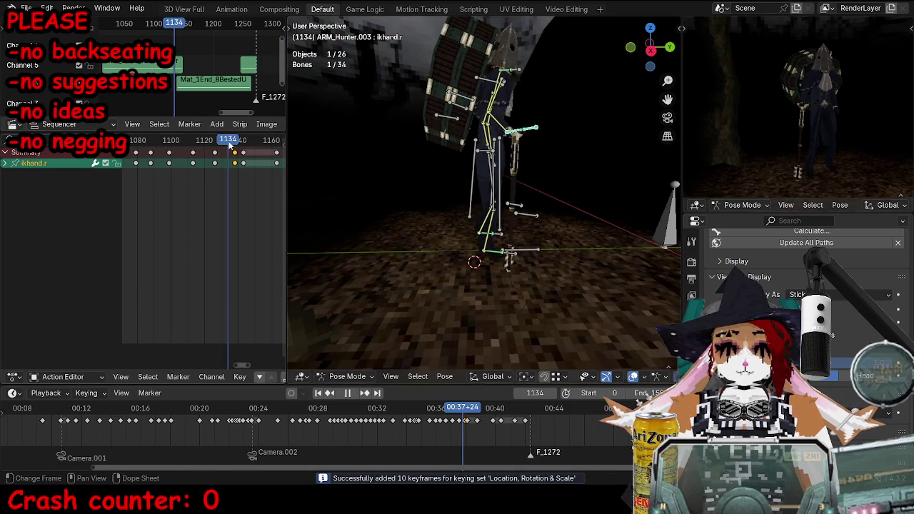
pyautogui.press('g')
pyautogui.click(509, 177)
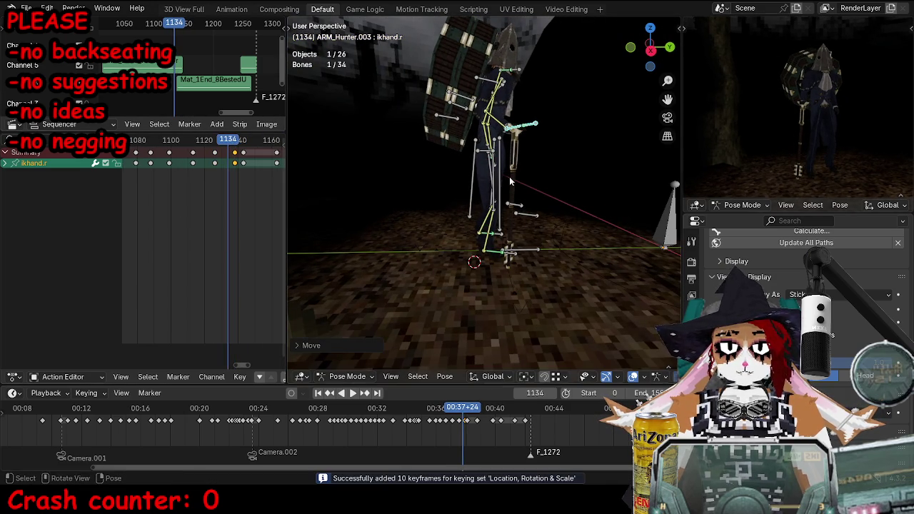
pyautogui.click(247, 169)
pyautogui.press('space')
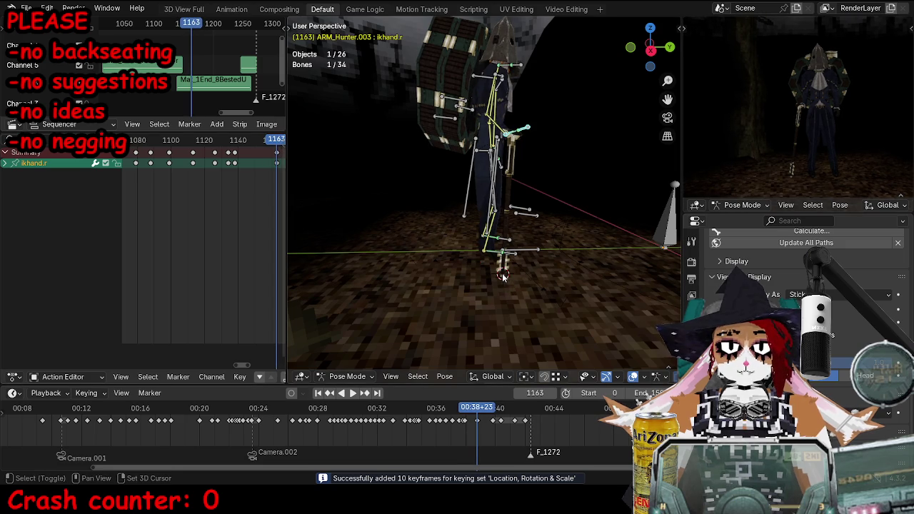
# - Rotate ikhand.r near frame 1195 and preview the walk from a rear three-quarter view
pyautogui.moveTo(562, 250); pyautogui.dragTo(500, 250, button='middle')
pyautogui.press('r')
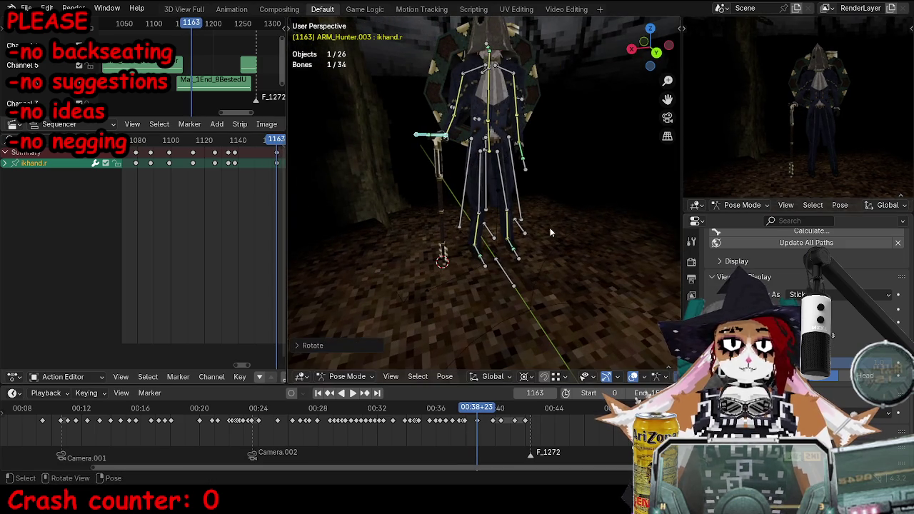
pyautogui.press('space')
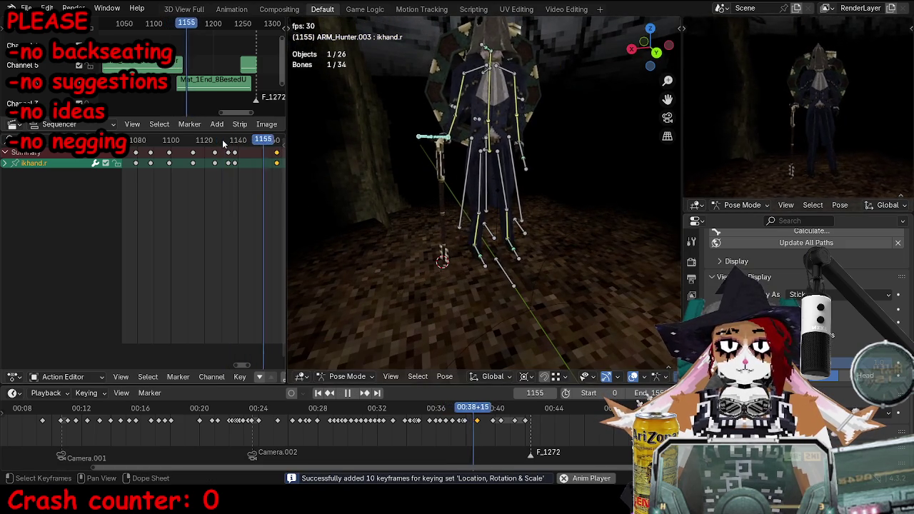
pyautogui.press('Escape')
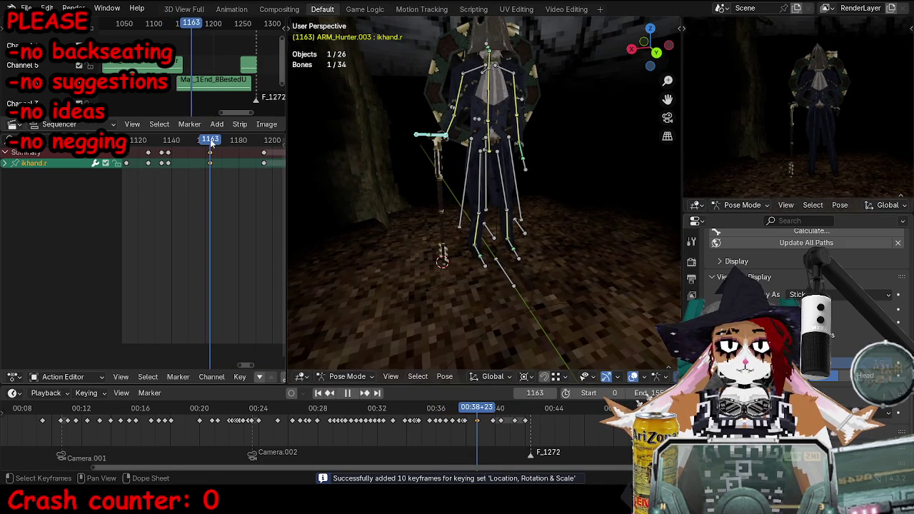
pyautogui.moveTo(500, 214); pyautogui.dragTo(558, 228, button='middle')
pyautogui.press('space')
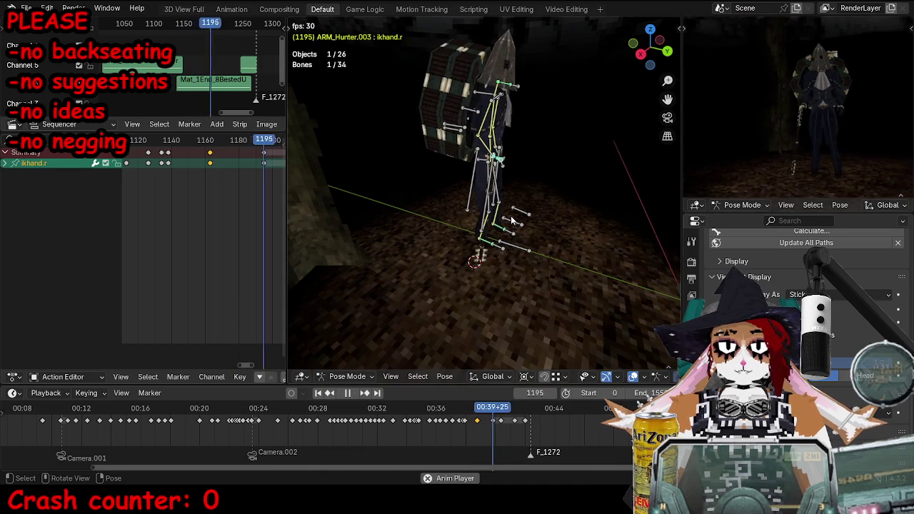
pyautogui.press('space')
# - Refine the ikhand.r rotation again and at frame 1233, then play back the change
pyautogui.press('r')
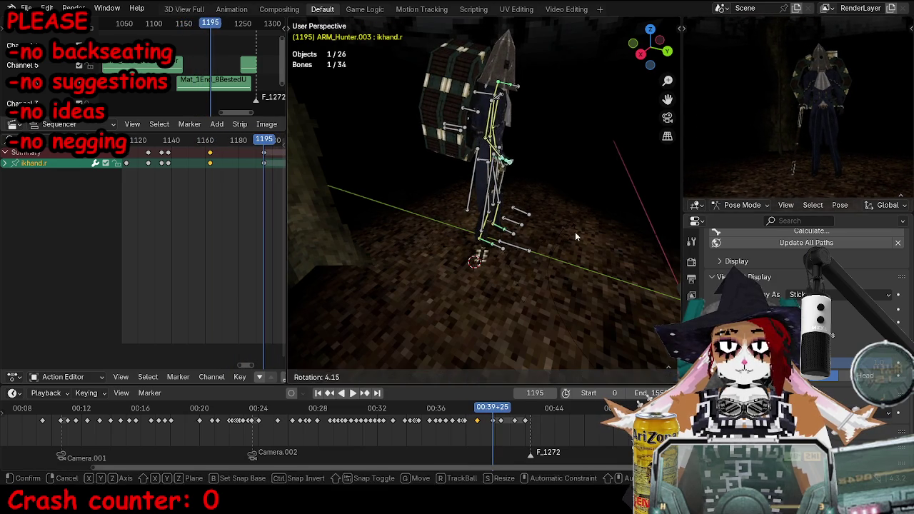
pyautogui.click(532, 225)
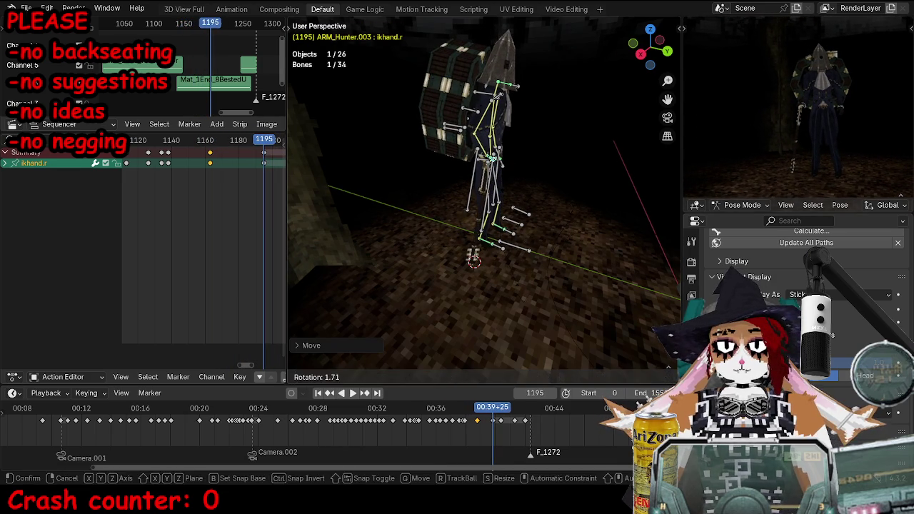
pyautogui.press('space')
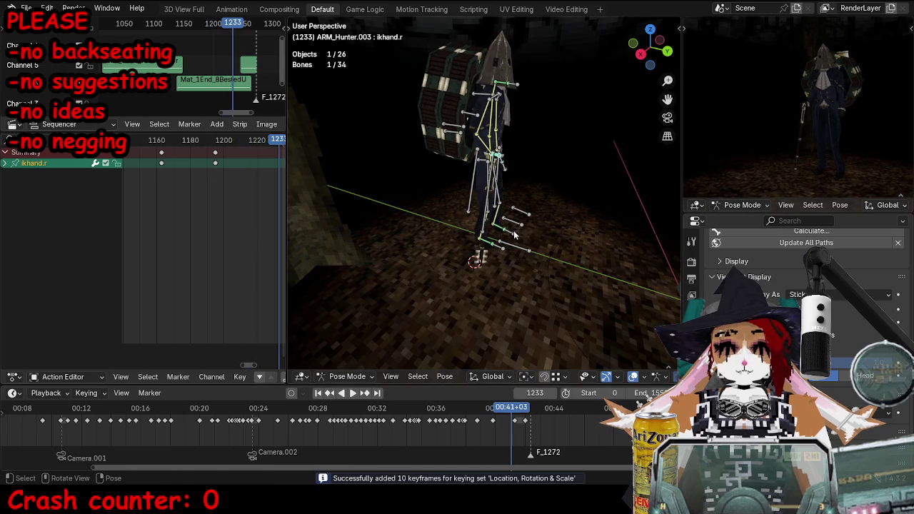
pyautogui.press('r')
pyautogui.press('r')
pyautogui.click(561, 253)
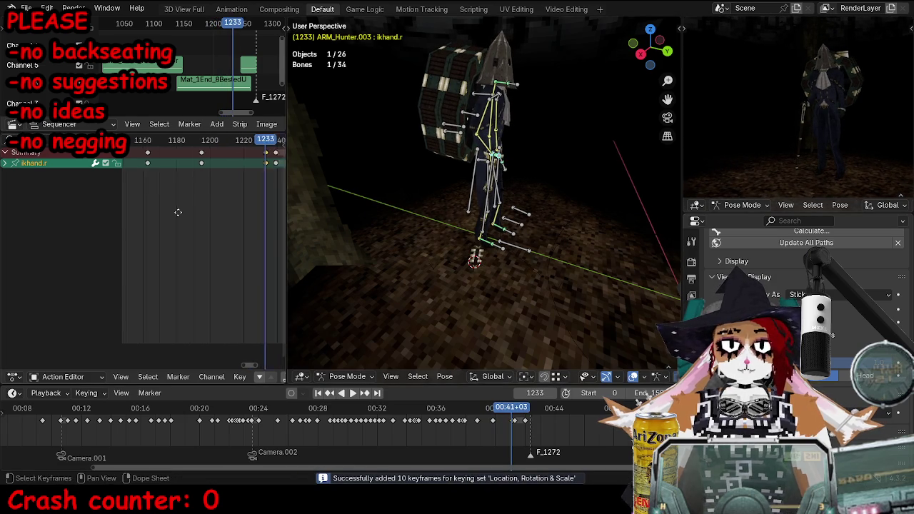
pyautogui.press('space')
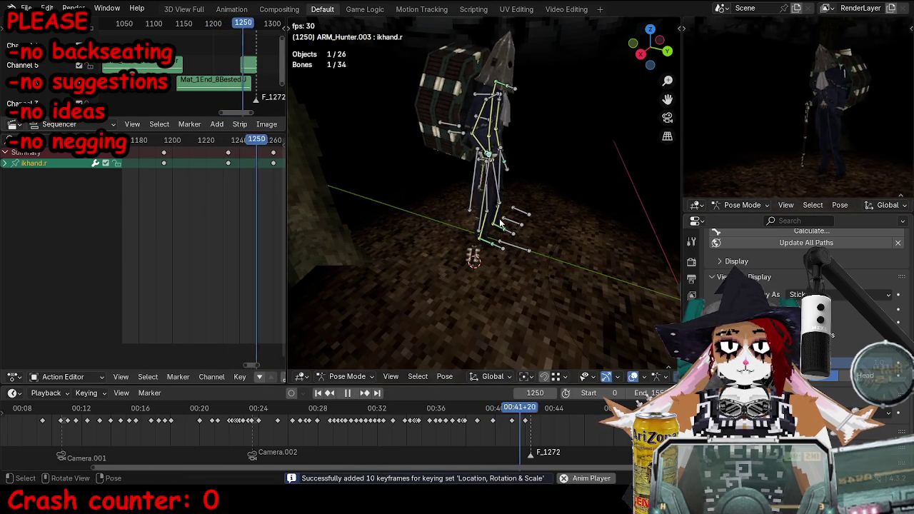
# - Adjust ikhand.r rotation near frames 1260 and 1275, review the ending, and return to Object Mode
pyautogui.press('r')
pyautogui.click(568, 250)
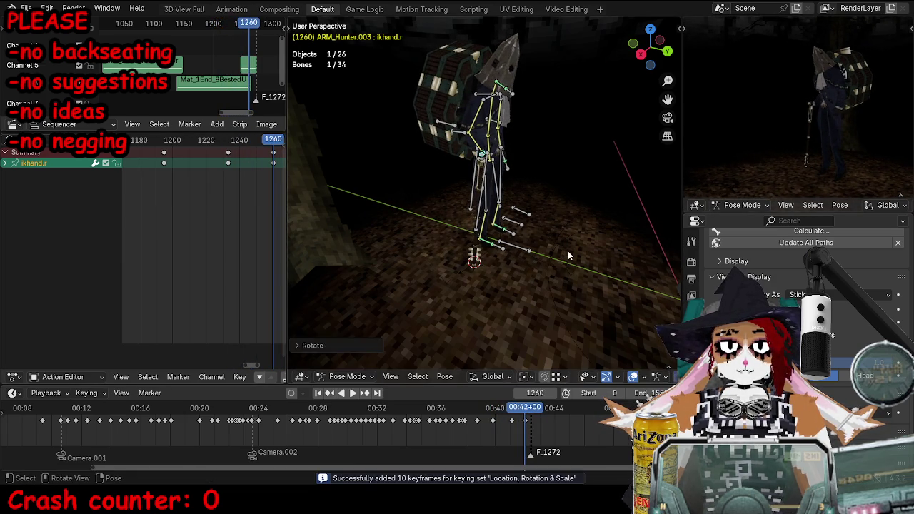
pyautogui.press('space')
pyautogui.press('r')
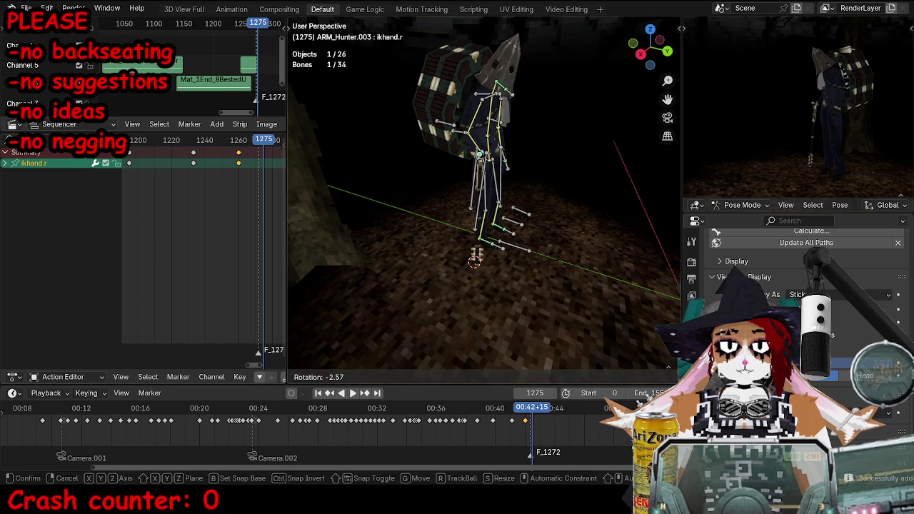
pyautogui.click(622, 257)
pyautogui.press('space')
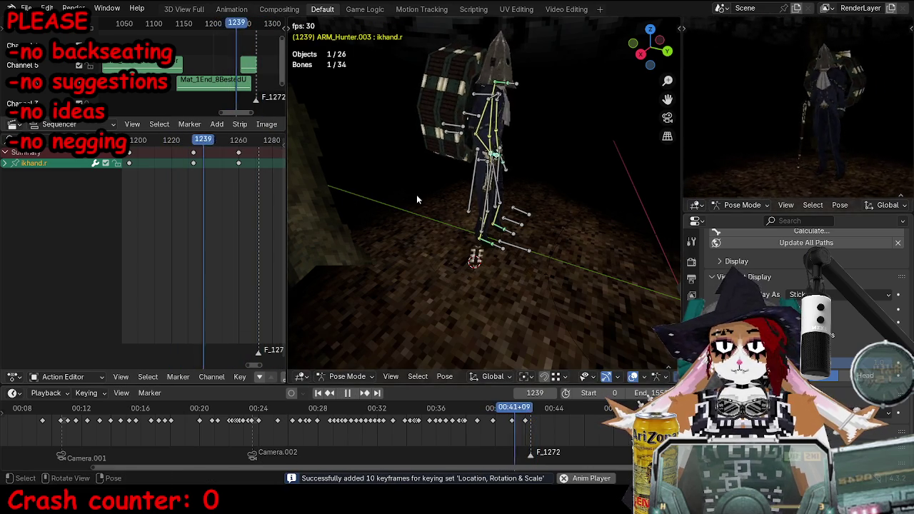
pyautogui.press('space')
pyautogui.hotkey('ctrl', 'Tab')
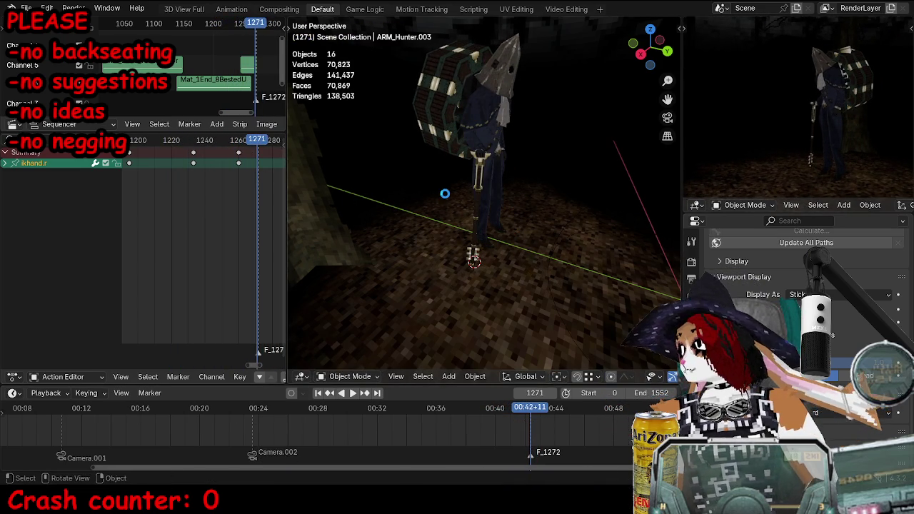
pyautogui.moveTo(273, 407); pyautogui.dragTo(344, 416)
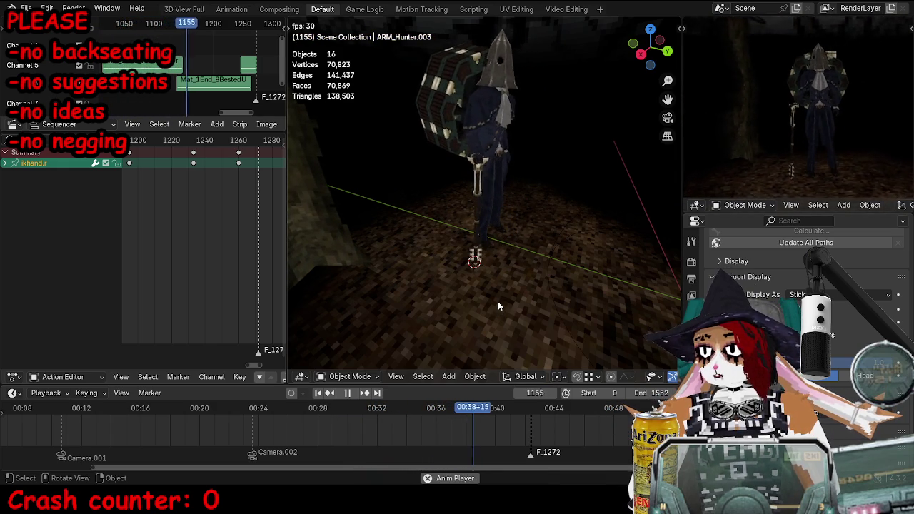
pyautogui.hotkey('ctrl', 'space')
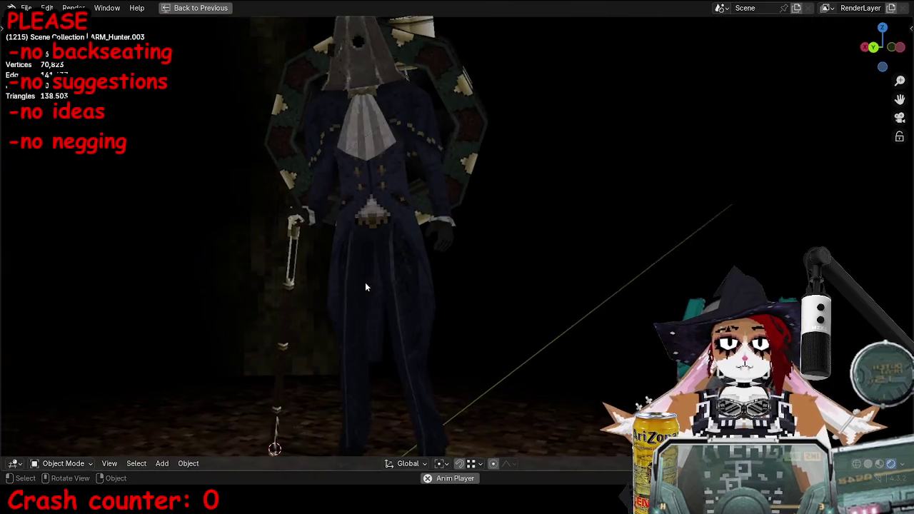
pyautogui.hotkey('ctrl', 'space')
pyautogui.hotkey('ctrl', 'space')
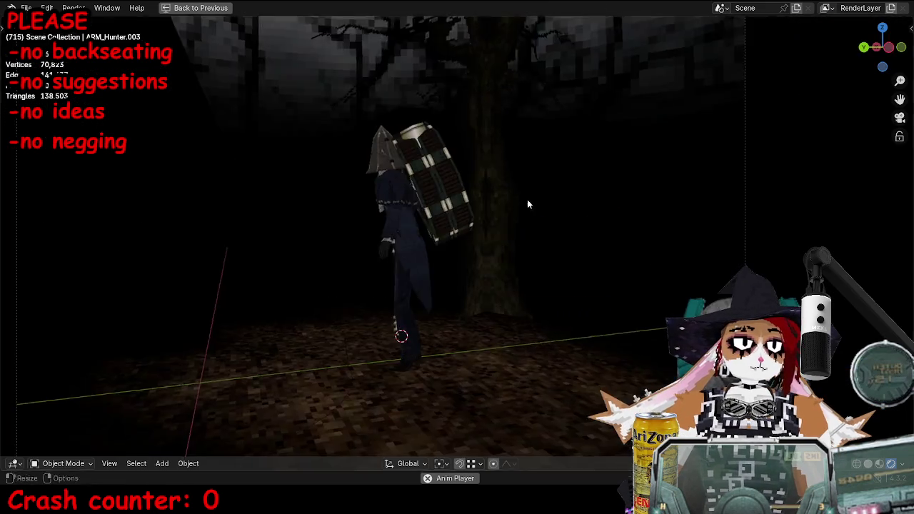
pyautogui.scroll(5, 579, 369)
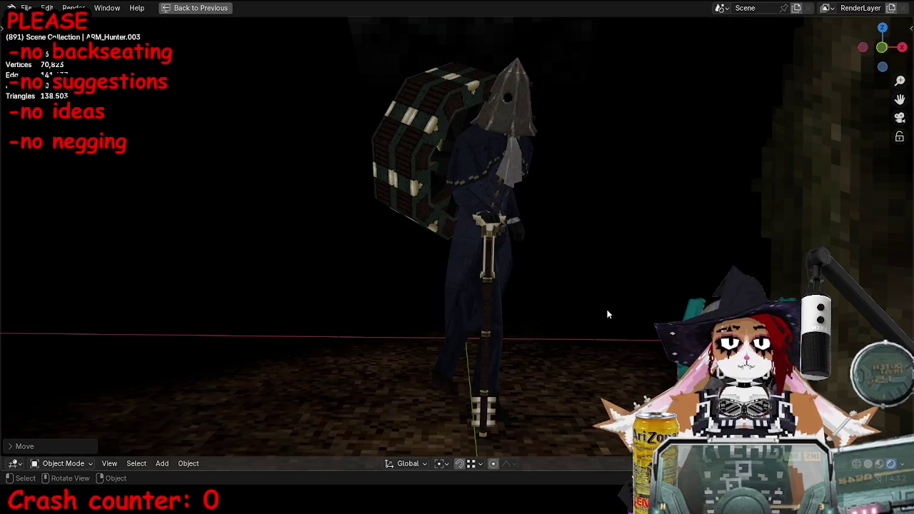
pyautogui.hotkey('ctrl', 'space')
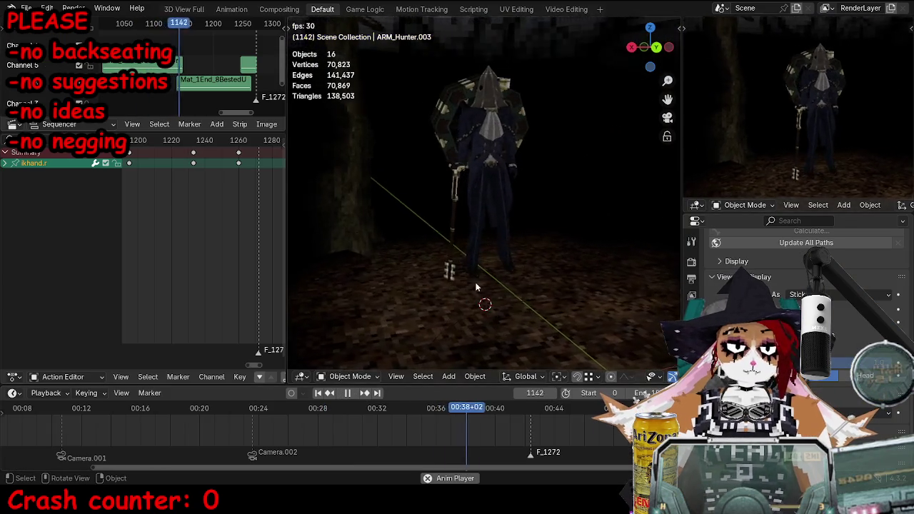
# - Put the Hunter rig in Pose Mode and delete the hand keyframe at frame 1138
pyautogui.click(499, 265)
pyautogui.hotkey('ctrl', 'Tab')
pyautogui.scroll(3, 478, 118)
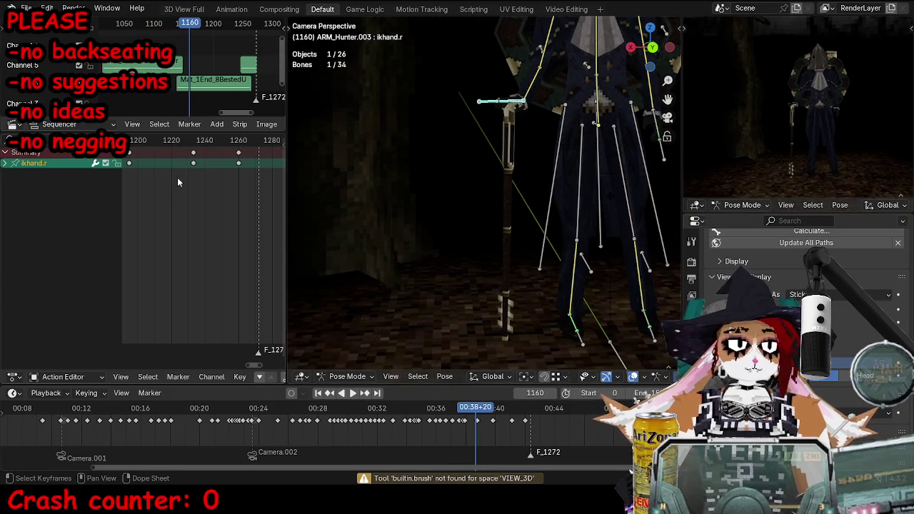
pyautogui.moveTo(221, 184); pyautogui.dragTo(185, 155)
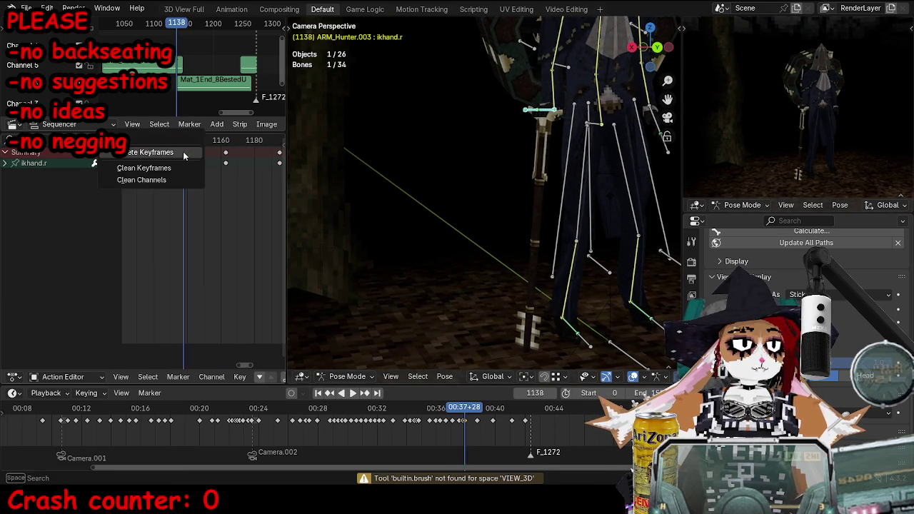
pyautogui.click(183, 153)
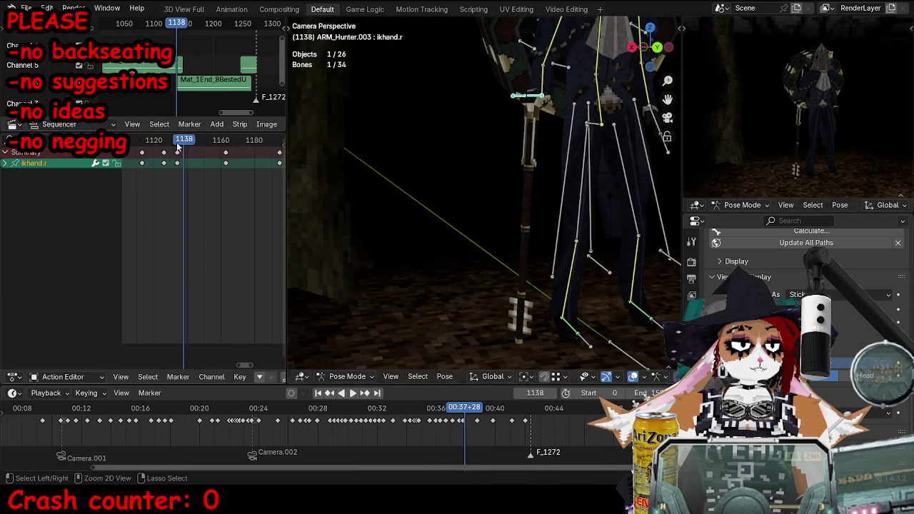
pyautogui.press('space')
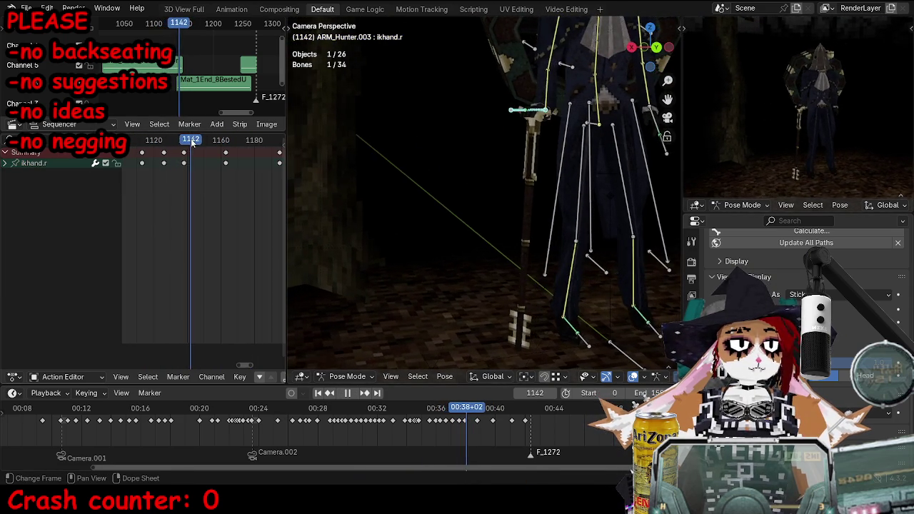
pyautogui.press('Escape')
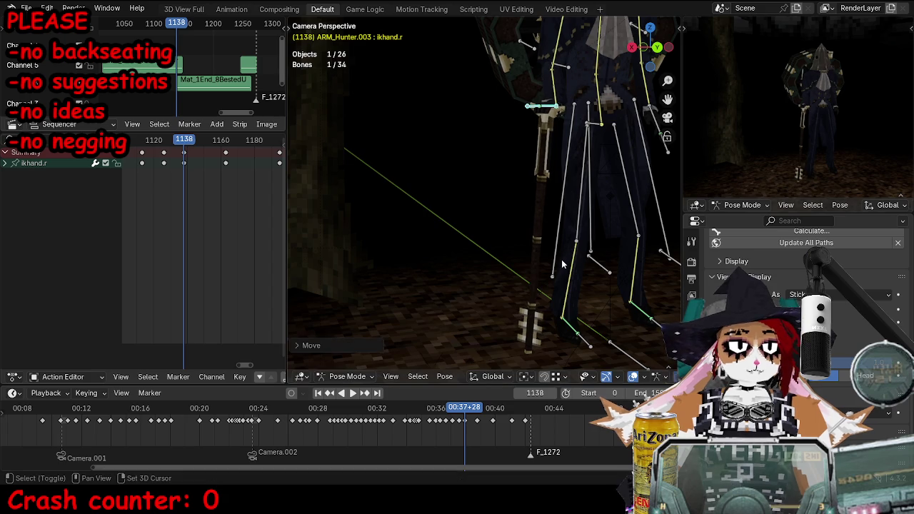
# - Re-pose the ikhand.r bone with grab and rotate and key it at frame 1145
pyautogui.press('Right')
pyautogui.press('Right')
pyautogui.press('Right')
pyautogui.press('g')
pyautogui.press('r')
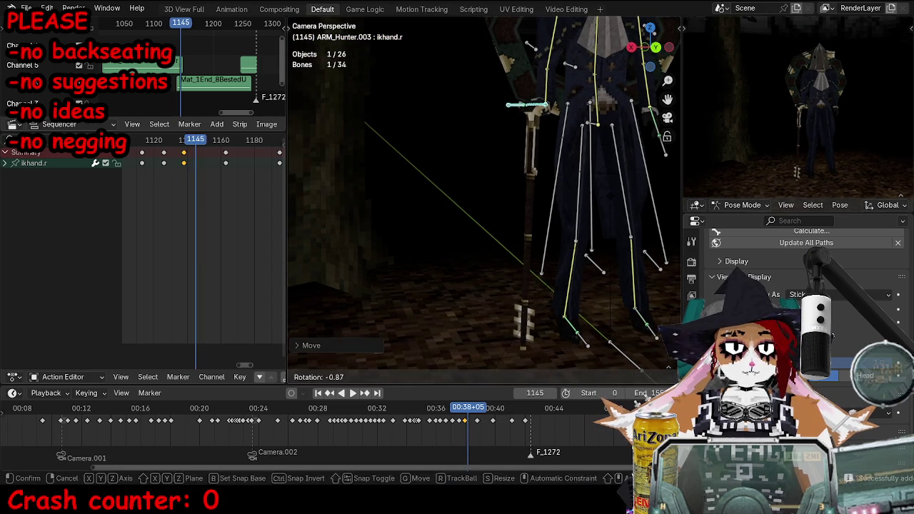
pyautogui.press('i')
pyautogui.keyDown('alt'); pyautogui.scroll(-5, 623, 257); pyautogui.keyUp('alt')
pyautogui.keyDown('alt'); pyautogui.scroll(-5, 622, 258); pyautogui.keyUp('alt')
pyautogui.keyDown('alt'); pyautogui.scroll(-4, 586, 258); pyautogui.keyUp('alt')
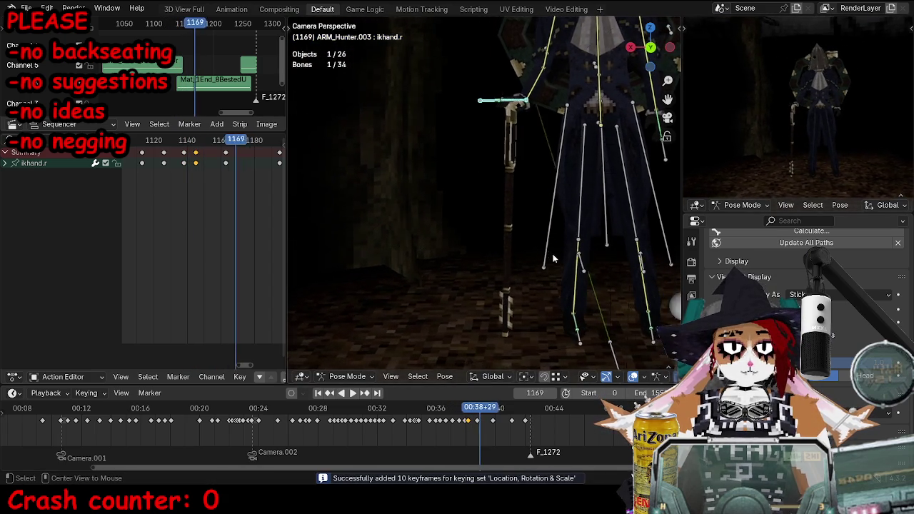
pyautogui.keyDown('alt'); pyautogui.scroll(-4, 552, 258); pyautogui.keyUp('alt')
pyautogui.click(574, 266)
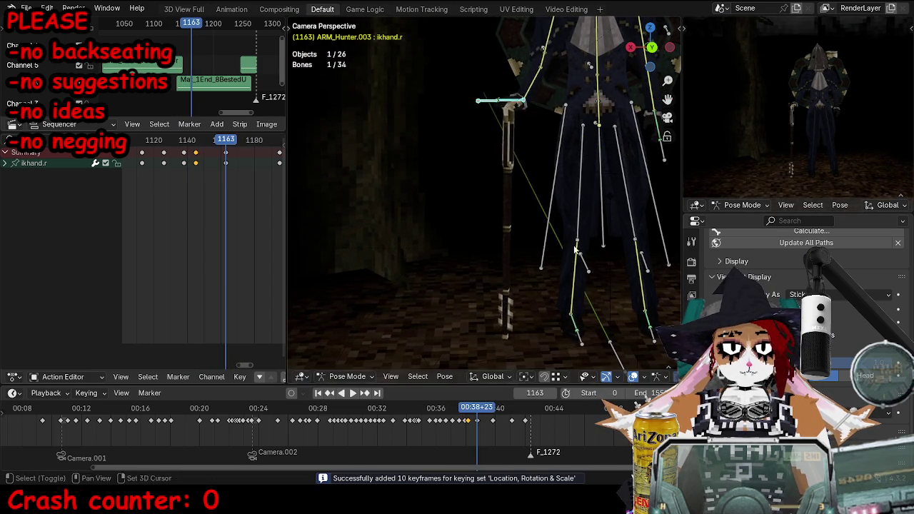
pyautogui.moveTo(574, 266); pyautogui.dragTo(508, 280, button='middle')
pyautogui.keyDown('alt'); pyautogui.scroll(10, 508, 281); pyautogui.keyUp('alt')
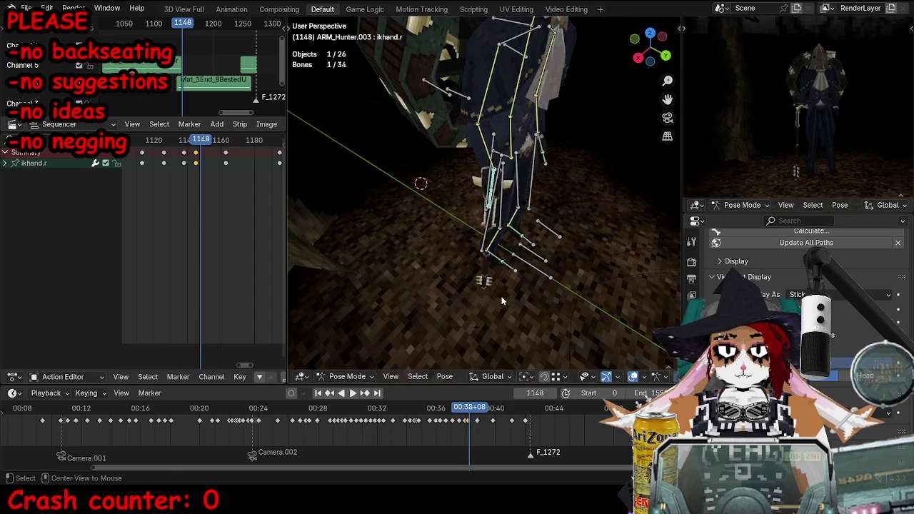
pyautogui.keyDown('alt'); pyautogui.scroll(11, 498, 293); pyautogui.keyUp('alt')
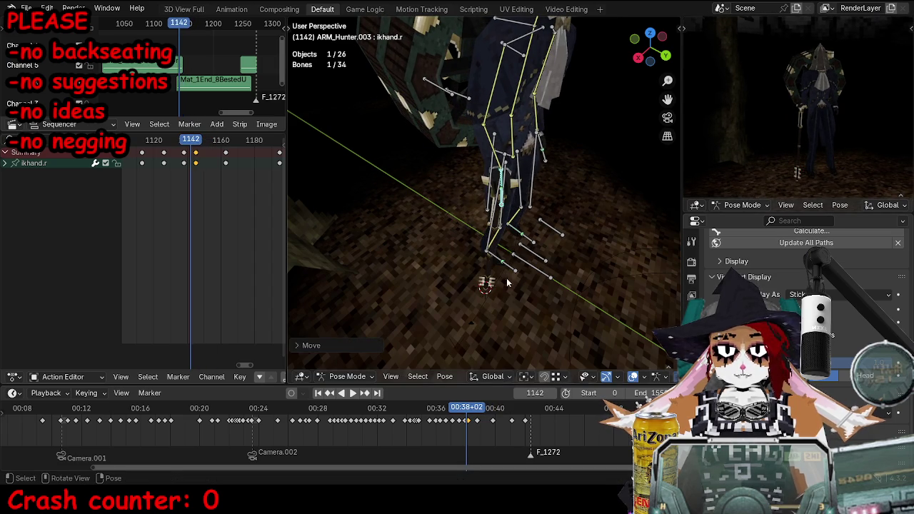
pyautogui.keyDown('alt'); pyautogui.scroll(-2, 516, 268); pyautogui.keyUp('alt')
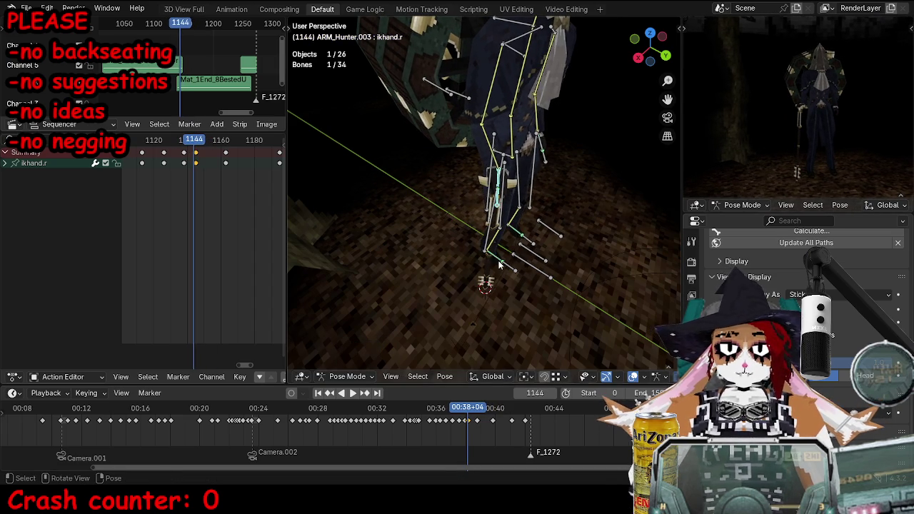
# - Key the hand pose at the next keyframe and shift the selected keys 2 frames later
pyautogui.press('Up')
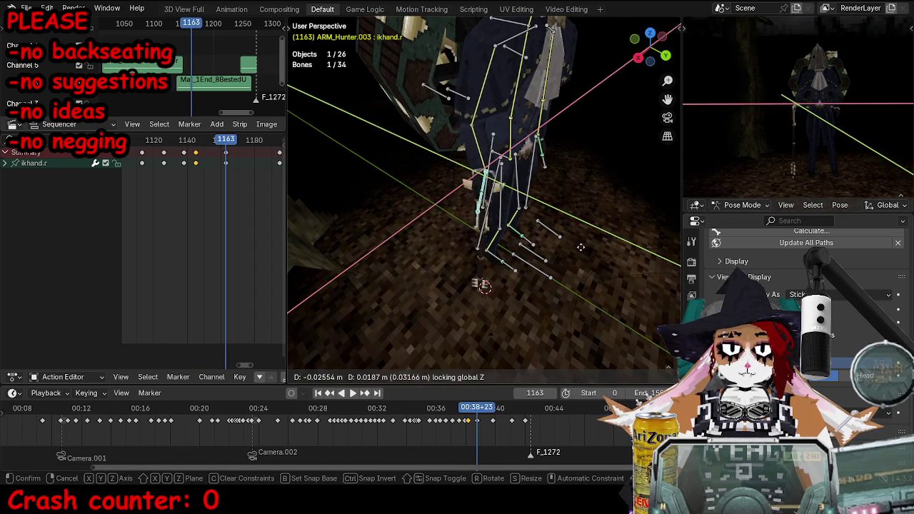
pyautogui.click(588, 177)
pyautogui.press('i')
pyautogui.keyDown('alt'); pyautogui.scroll(-8, 573, 203); pyautogui.keyUp('alt')
pyautogui.keyDown('alt'); pyautogui.scroll(-10, 558, 208); pyautogui.keyUp('alt')
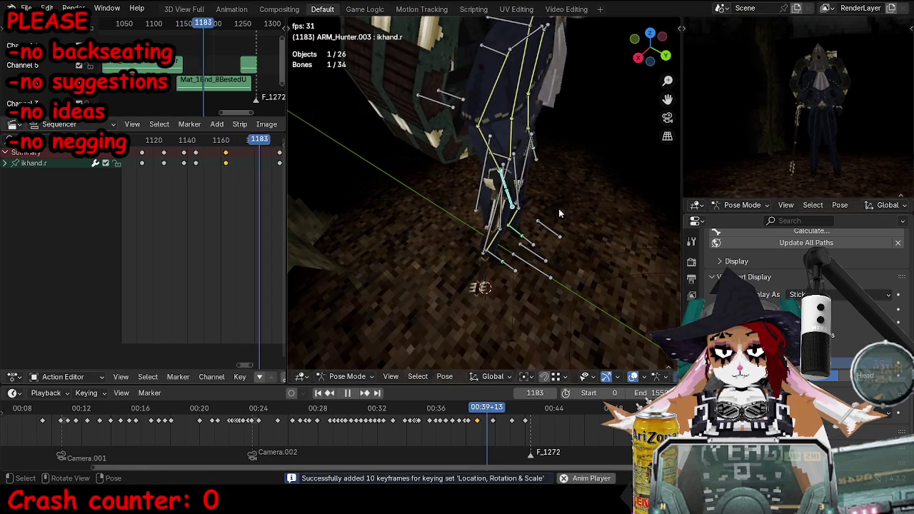
pyautogui.keyDown('alt'); pyautogui.scroll(-7, 559, 208); pyautogui.keyUp('alt')
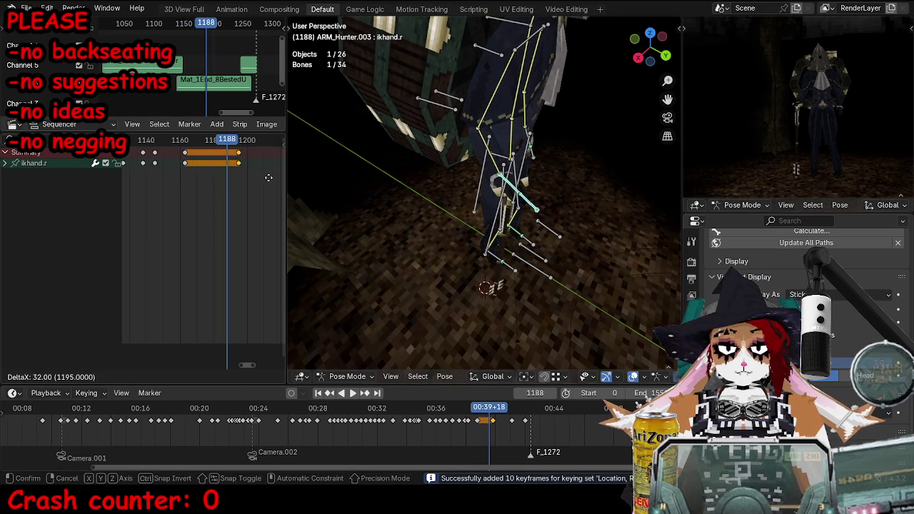
pyautogui.press('g')
pyautogui.press('2')
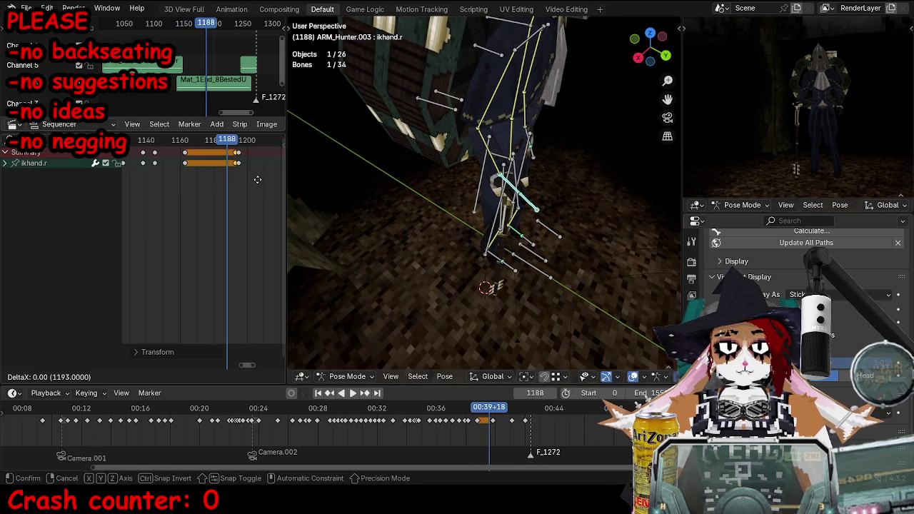
pyautogui.keyDown('alt'); pyautogui.scroll(-6, 490, 272); pyautogui.keyUp('alt')
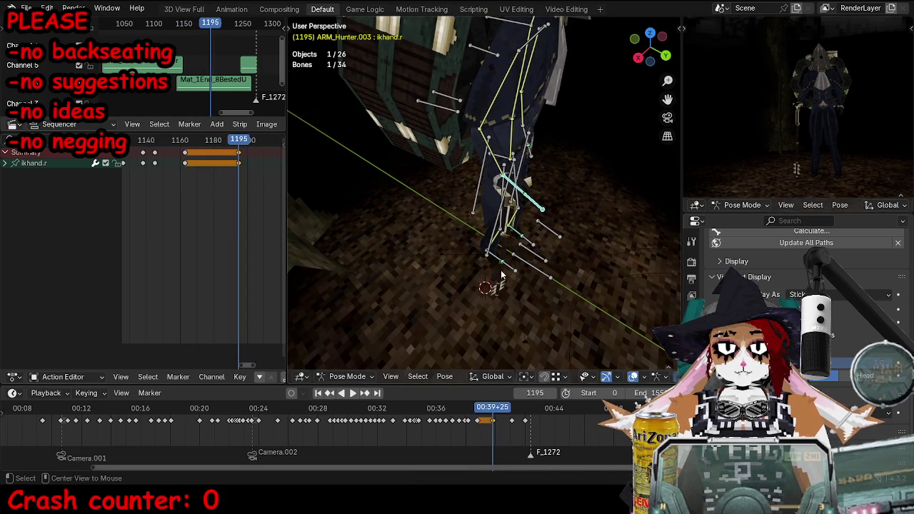
pyautogui.click(491, 260)
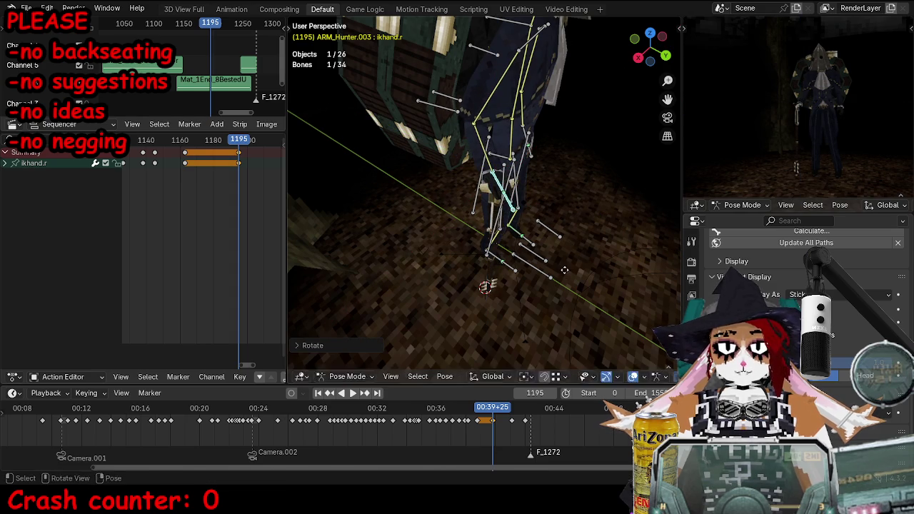
# - Play back the walk to check the hand, then step forward a few frames
pyautogui.press('space')
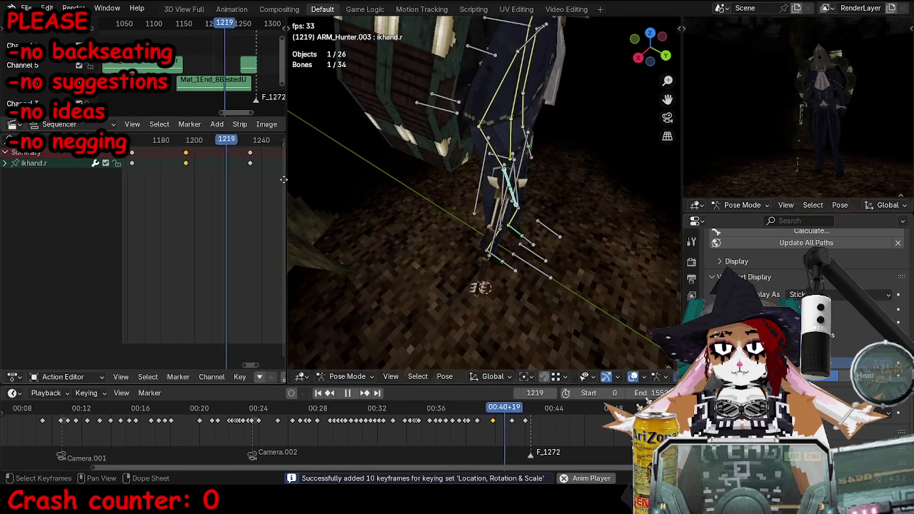
pyautogui.press('space')
pyautogui.press('Right')
pyautogui.press('Right')
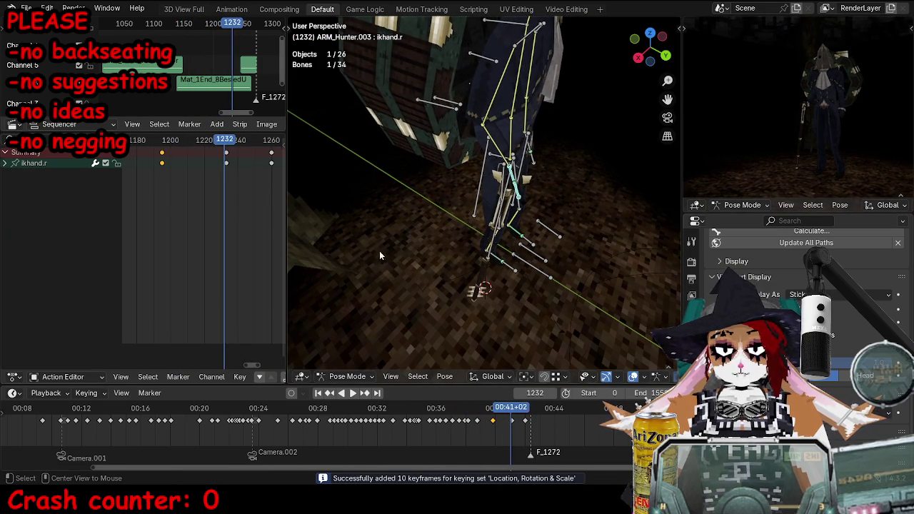
pyautogui.press('Right')
pyautogui.press('Right')
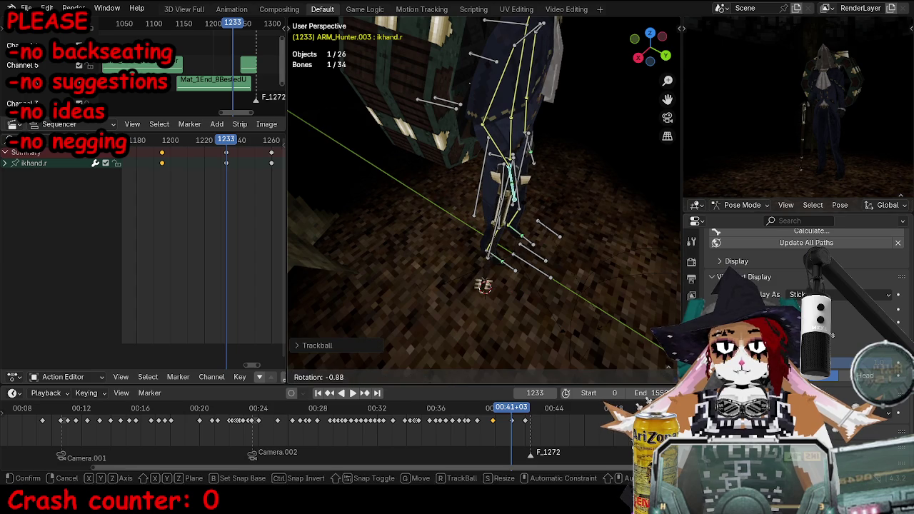
# - Key ikhand.r at frames 1233 and 1260, review the walk, and return to Object Mode
pyautogui.press('i')
pyautogui.press('space')
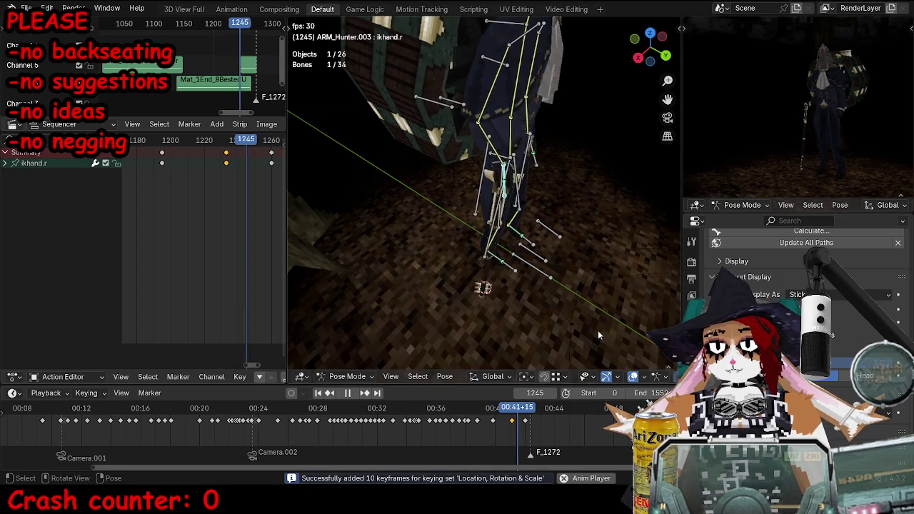
pyautogui.click(219, 143)
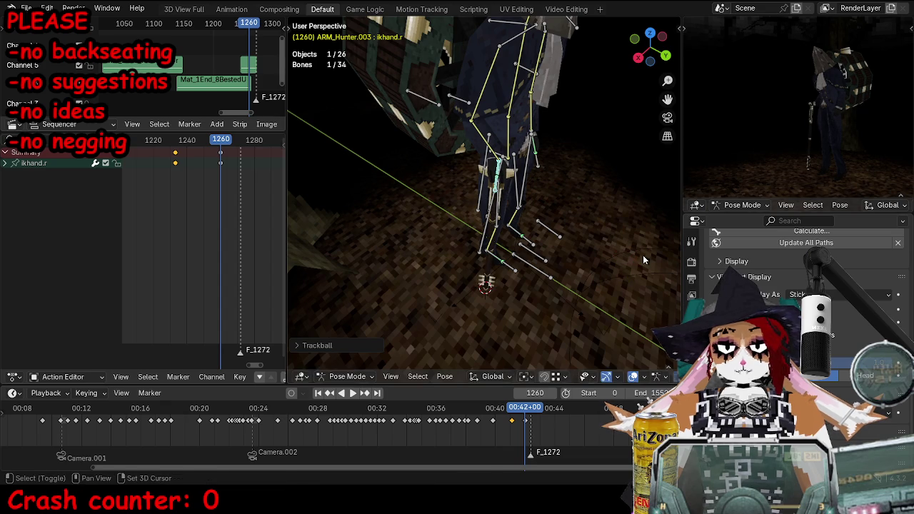
pyautogui.press('i')
pyautogui.press('space')
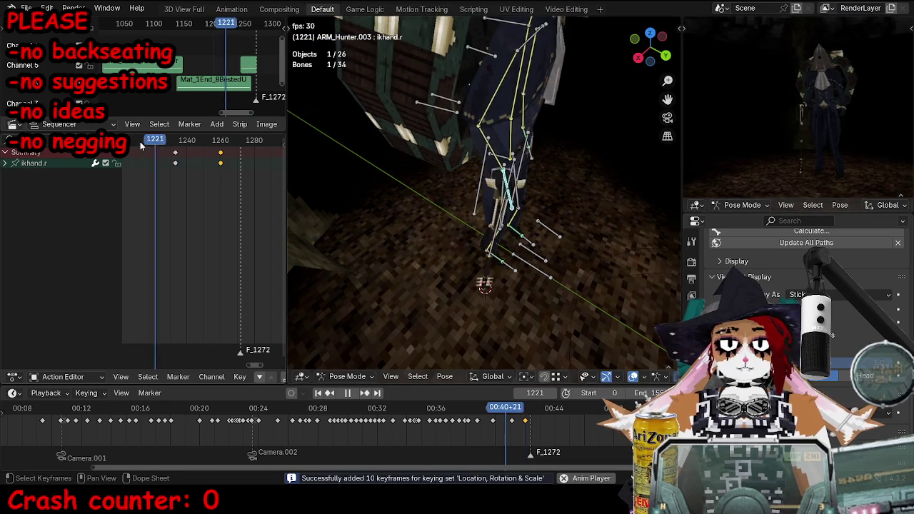
pyautogui.press('space')
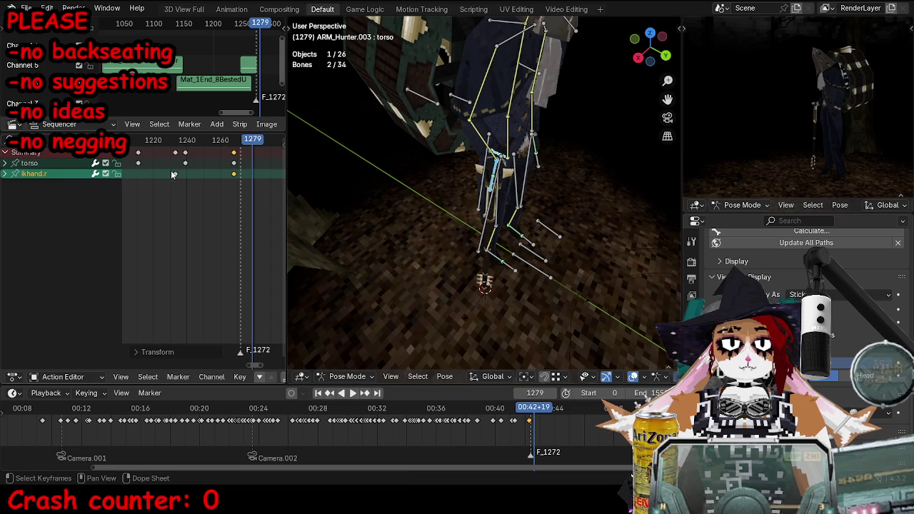
pyautogui.press('space')
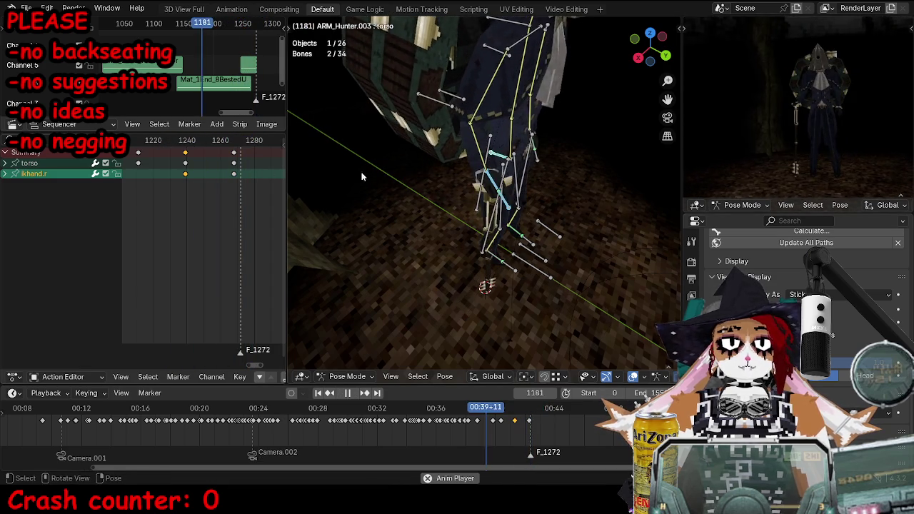
pyautogui.hotkey('ctrl', 'Tab')
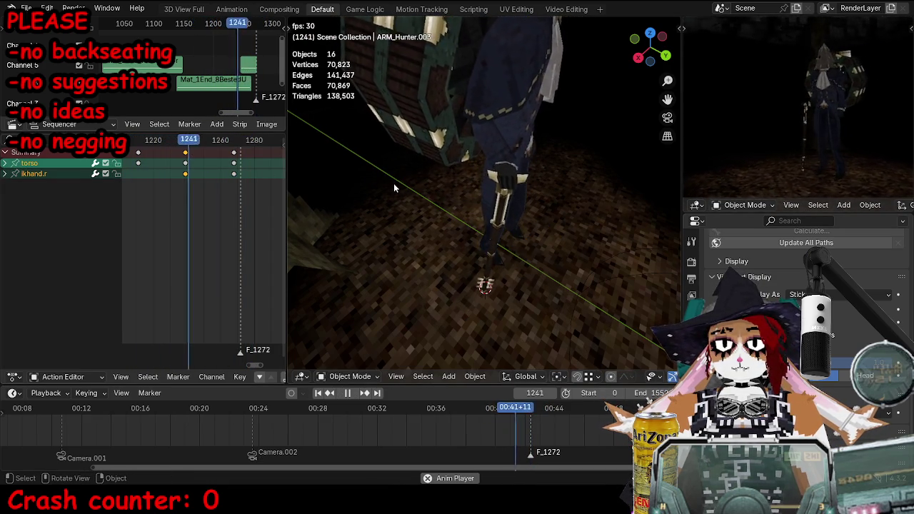
# - Stop playback, save TOKTutorialEnd.blend, and switch to the camera view
pyautogui.press('space')
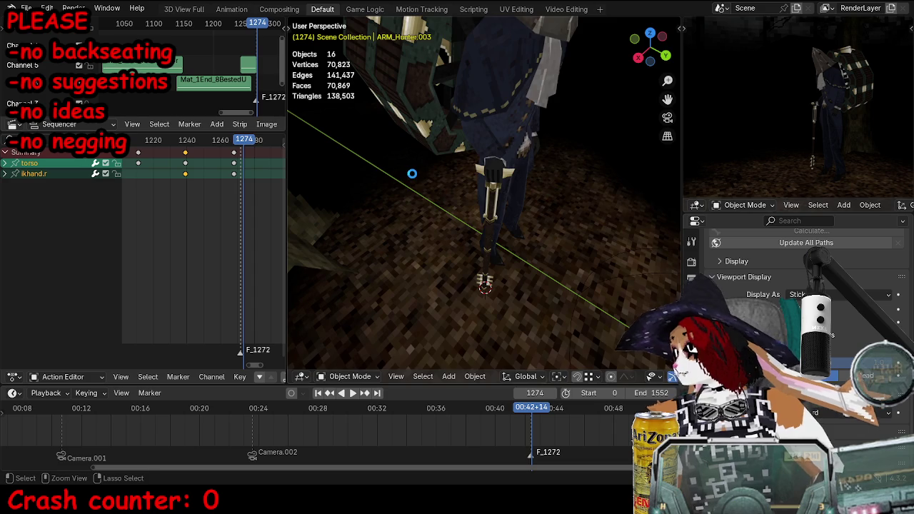
pyautogui.hotkey('ctrl', 's')
pyautogui.press('KP_0')
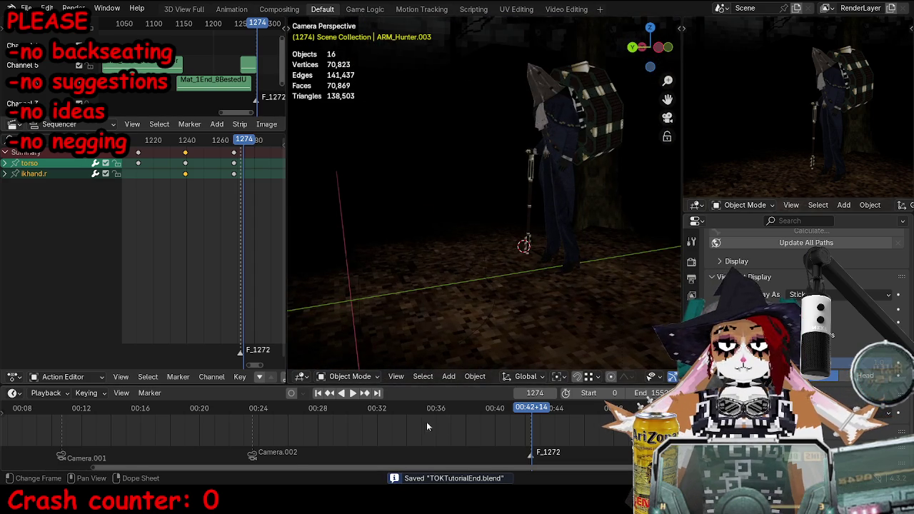
# - Review the walk full-screen through the camera from around frames 690, 713 and 657
pyautogui.click(242, 419)
pyautogui.press('space')
pyautogui.hotkey('ctrl', 'alt', 'space')
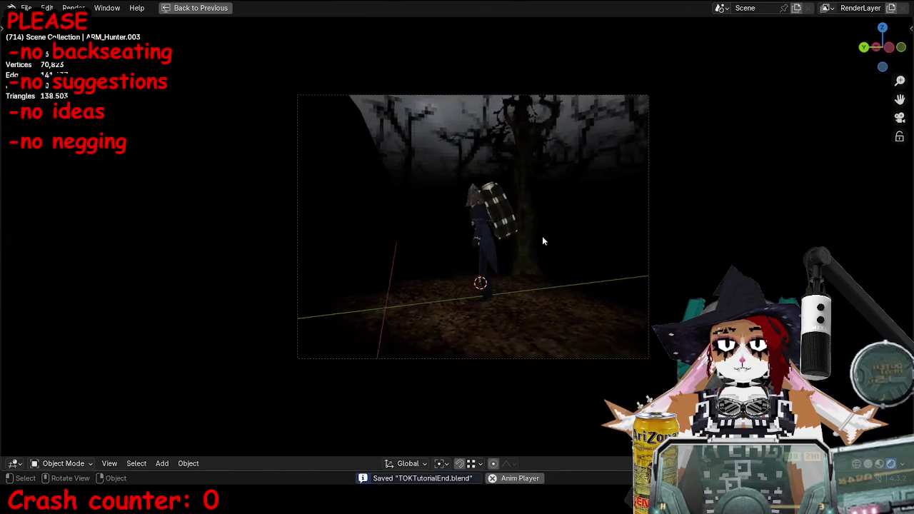
pyautogui.press('Home')
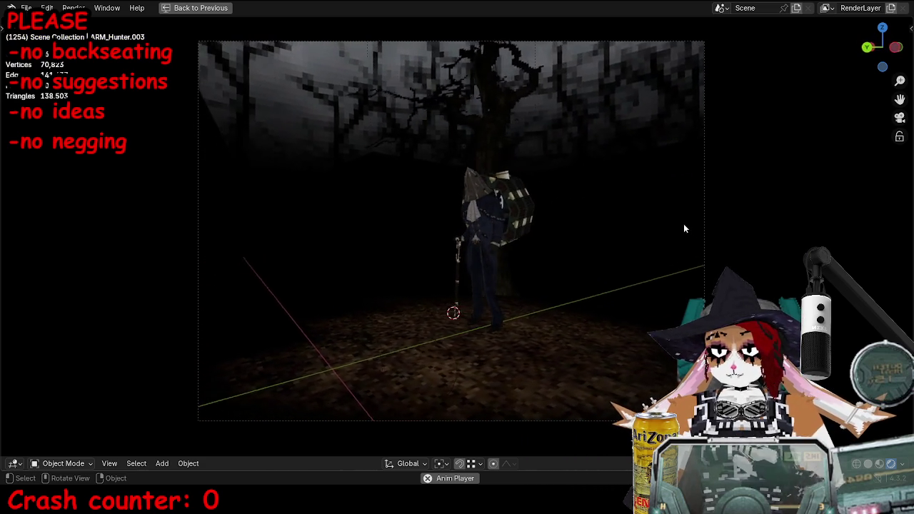
pyautogui.hotkey('ctrl', 'space')
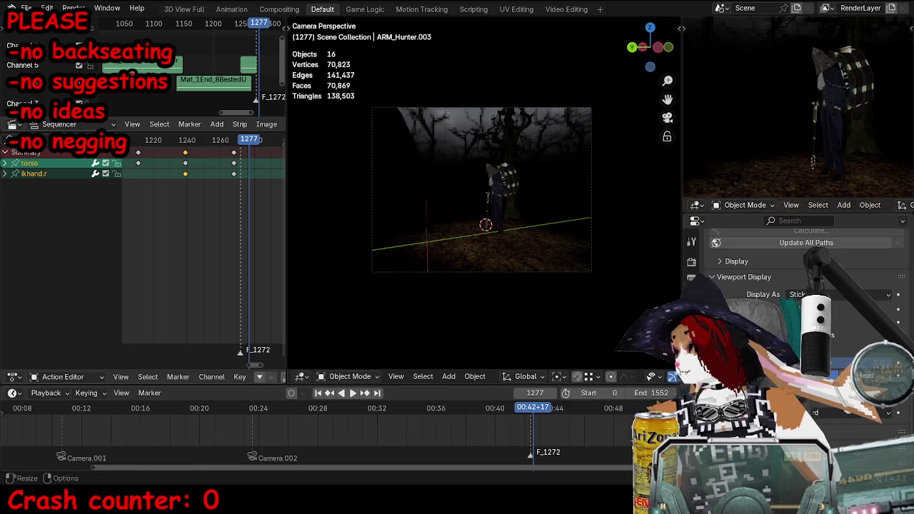
pyautogui.click(300, 413)
pyautogui.hotkey('ctrl', 'space')
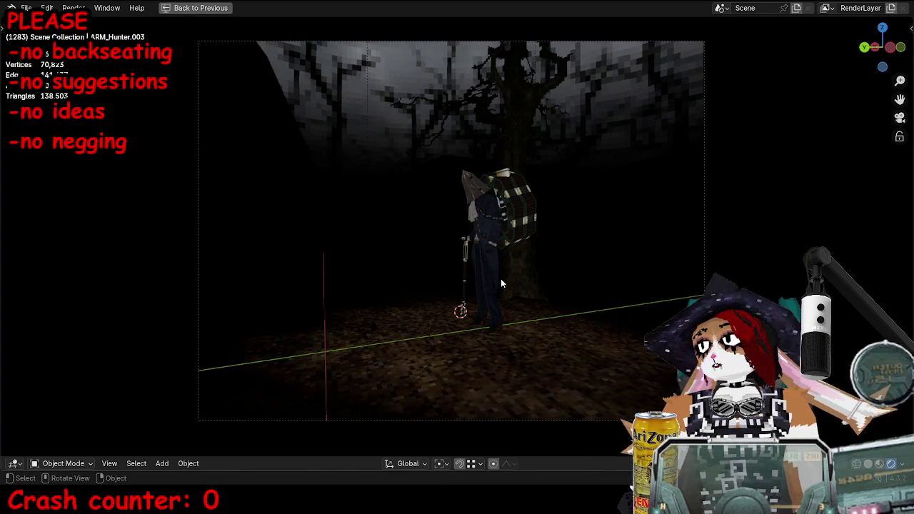
pyautogui.hotkey('ctrl', 'space')
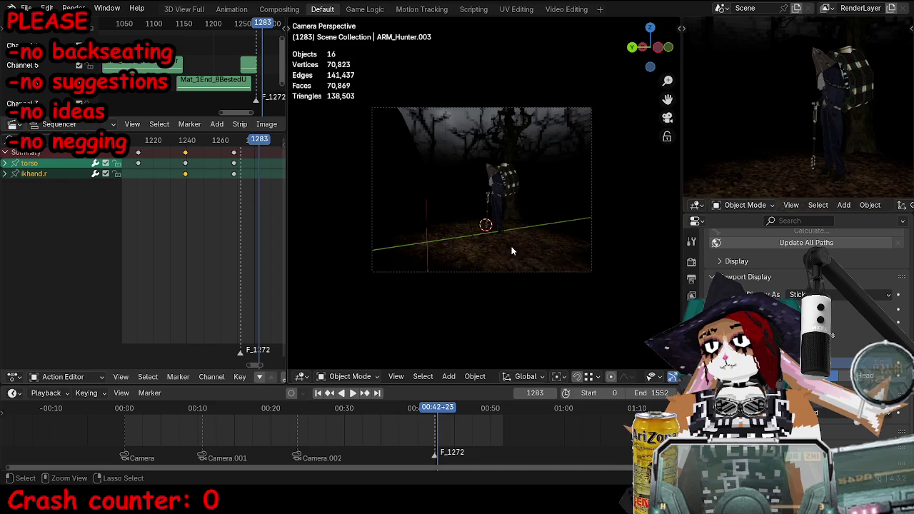
pyautogui.click(329, 397)
pyautogui.hotkey('ctrl', 'space')
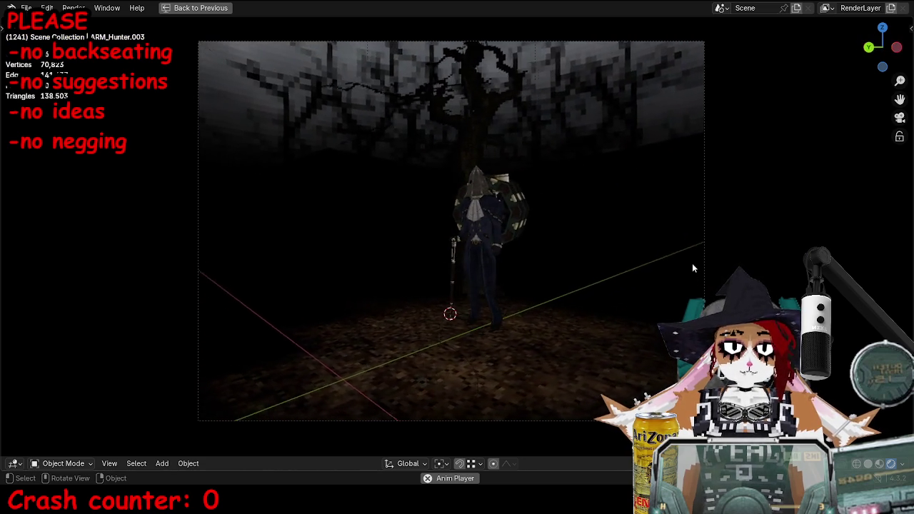
# - Restore the layout and replay the walk from frames 893 and 902 in Pose Mode
pyautogui.hotkey('ctrl', 'space')
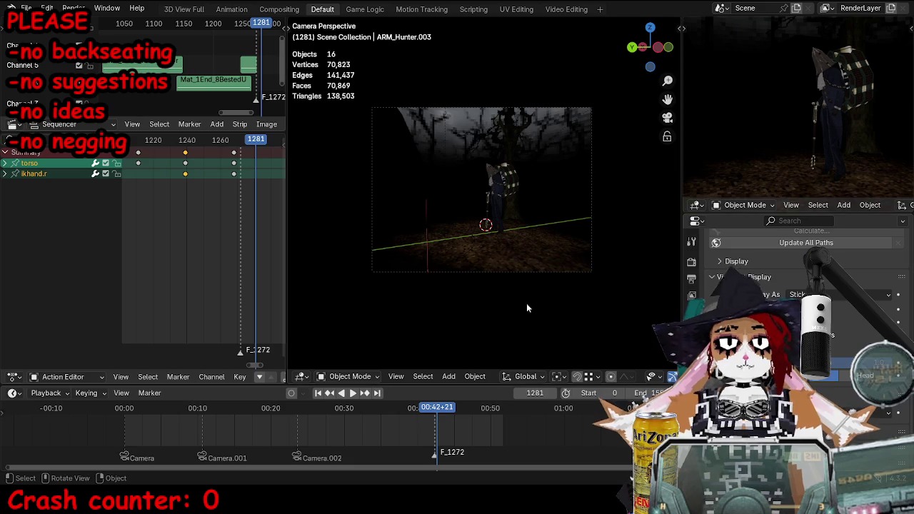
pyautogui.click(342, 420)
pyautogui.moveTo(394, 220); pyautogui.dragTo(461, 264, button='middle')
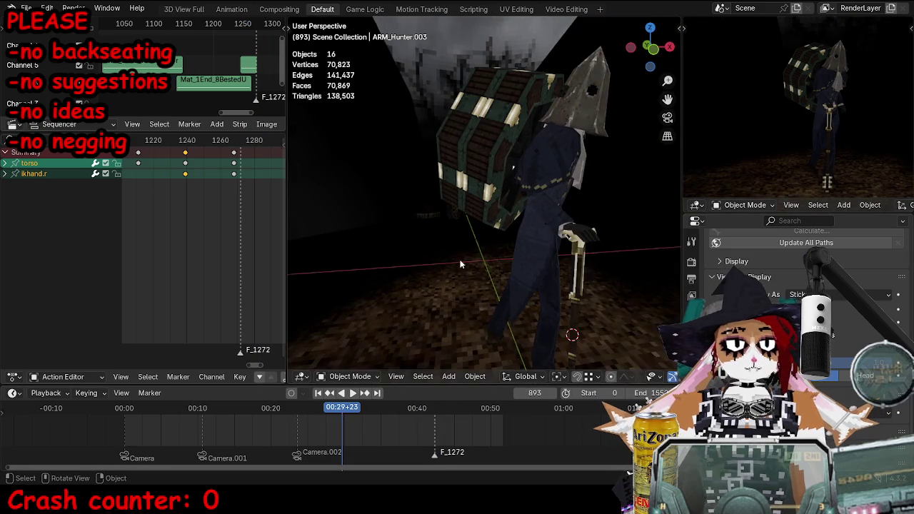
pyautogui.press('space')
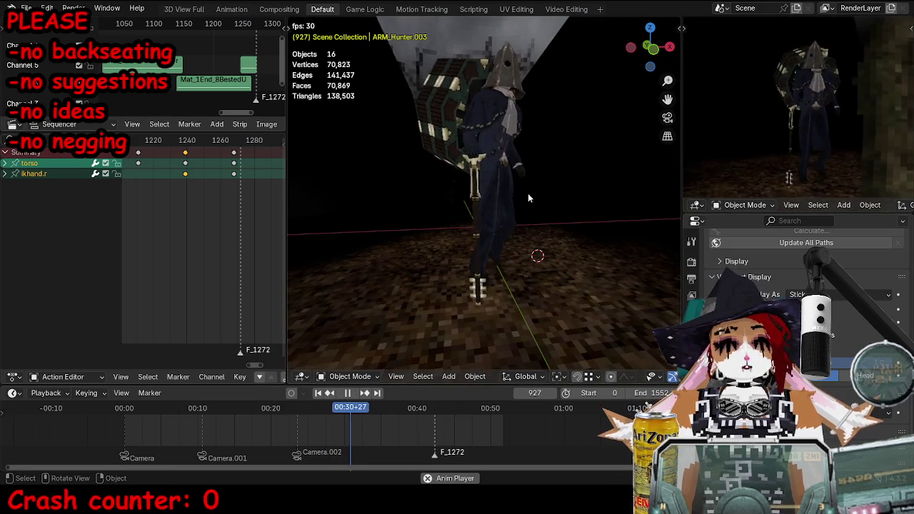
pyautogui.press('space')
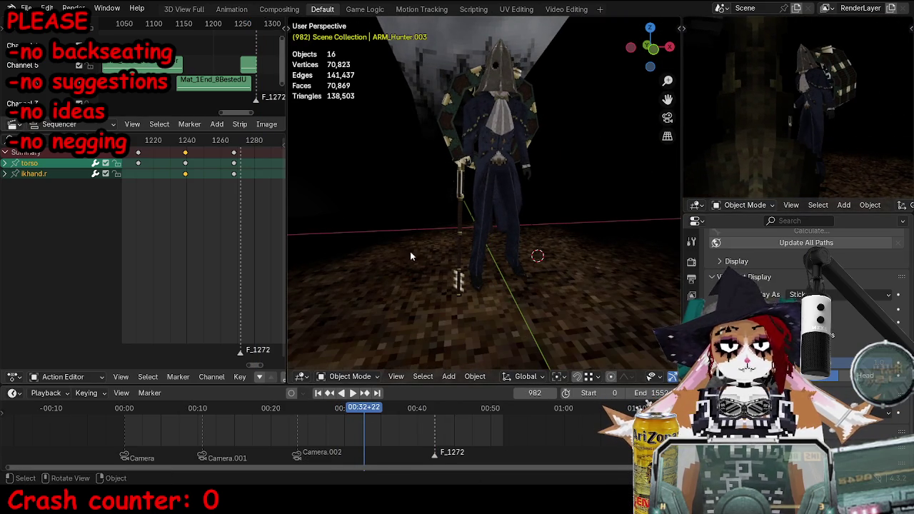
pyautogui.click(345, 408)
pyautogui.press('space')
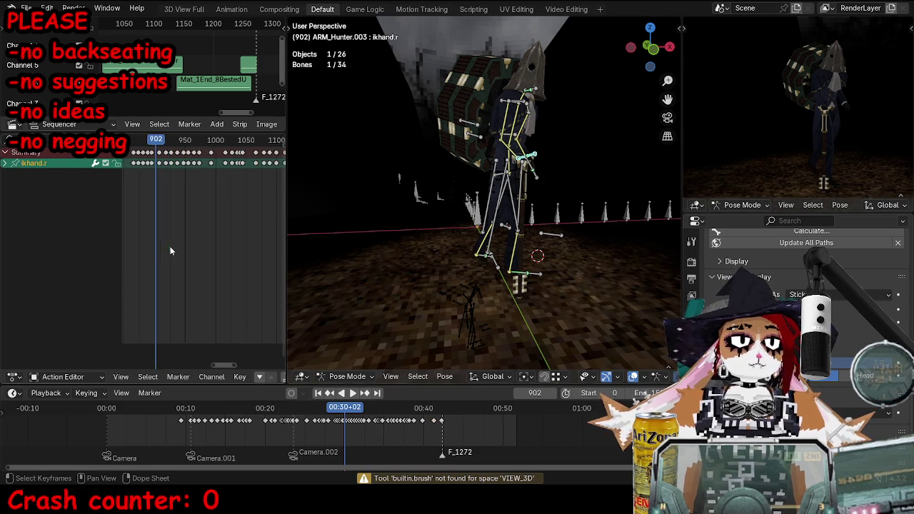
pyautogui.press('space')
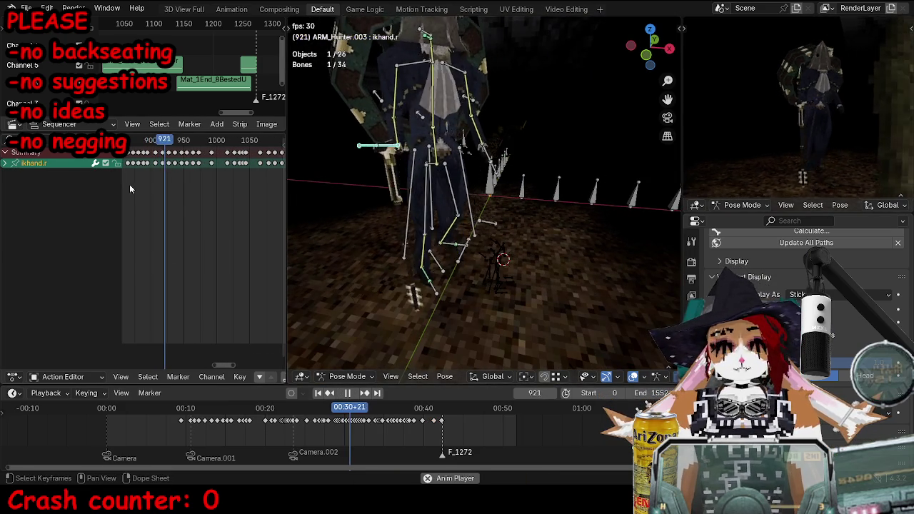
# - Box-select and delete the ikhand.r keyframes around frame 954
pyautogui.moveTo(166, 140); pyautogui.dragTo(207, 149)
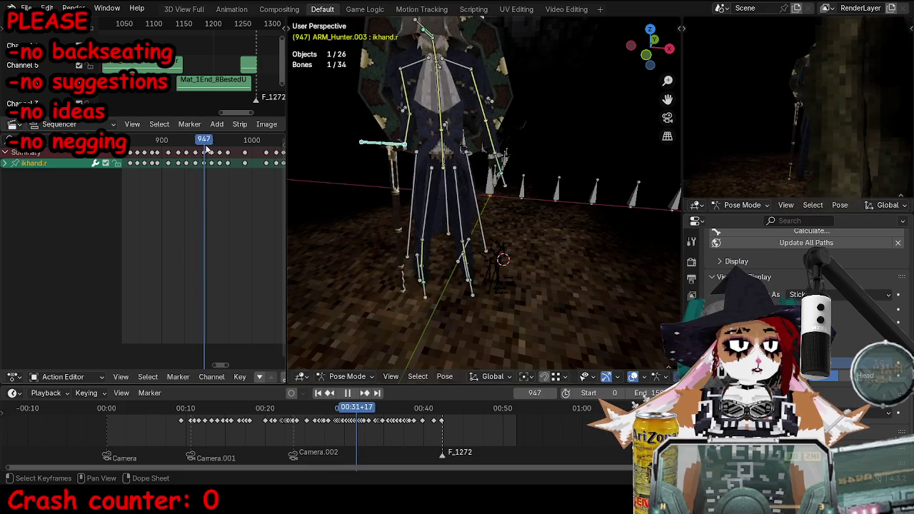
pyautogui.moveTo(207, 149); pyautogui.dragTo(210, 149)
pyautogui.press('b')
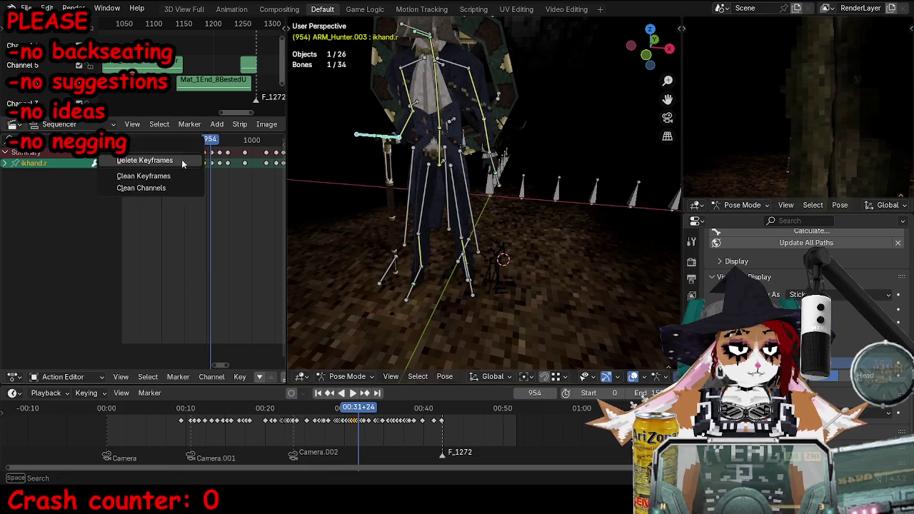
pyautogui.press('Escape')
pyautogui.press('space')
pyautogui.click(180, 148)
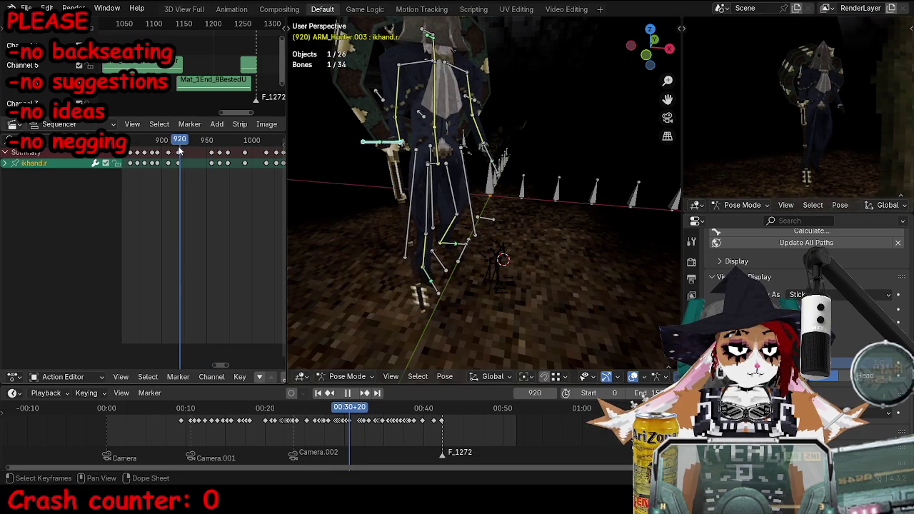
pyautogui.press('Escape')
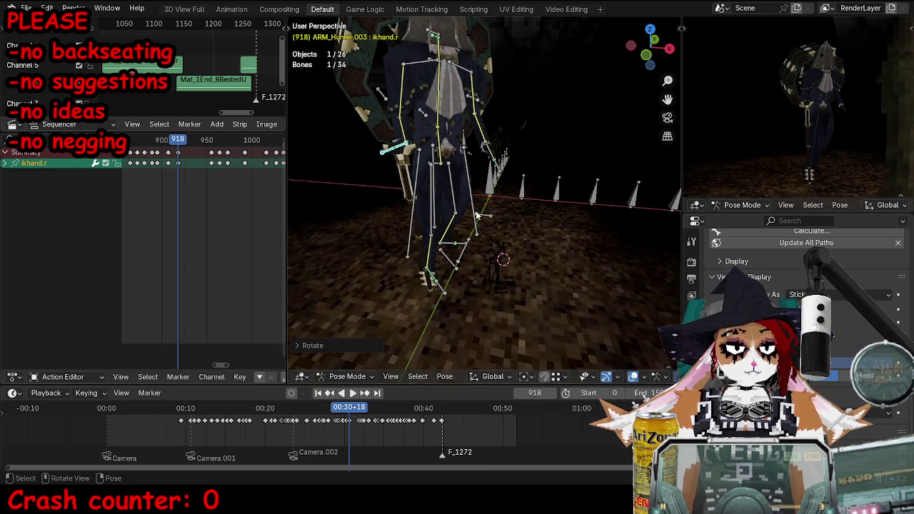
# - Rotate and key the right hand near frame 918, then reposition and key the right elbow target
pyautogui.press('.')
pyautogui.press('r')
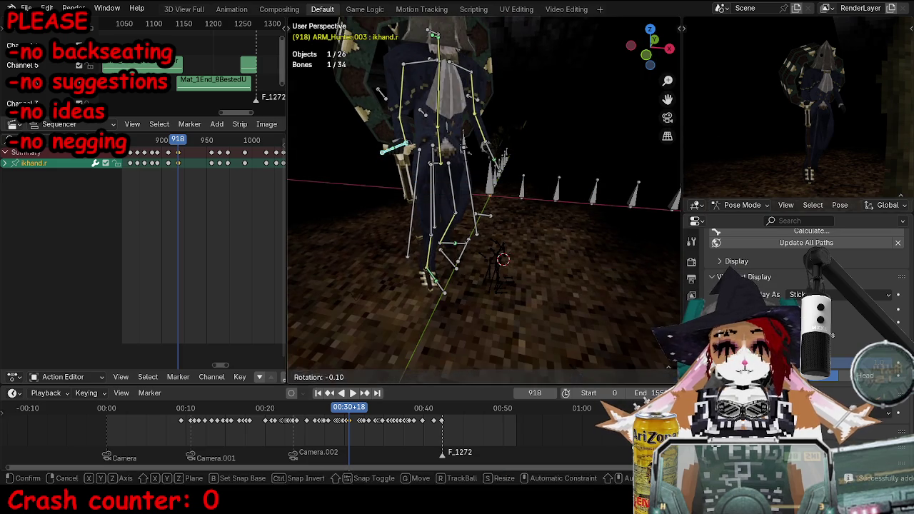
pyautogui.press('i')
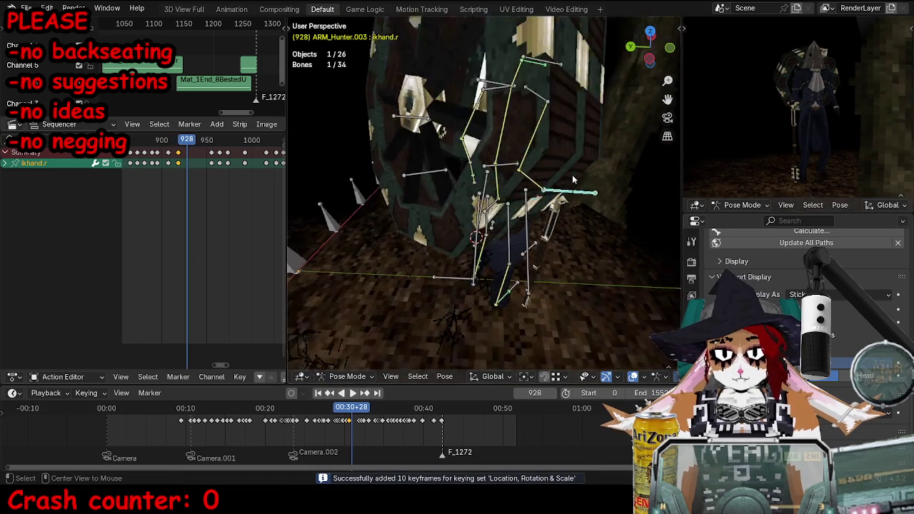
pyautogui.moveTo(373, 204)
pyautogui.mouseDown(button='middle')
pyautogui.moveTo(586, 213)
pyautogui.moveTo(461, 224)
pyautogui.mouseUp(button='middle')
pyautogui.keyDown('alt'); pyautogui.scroll(-18, 540, 238); pyautogui.keyUp('alt')
pyautogui.press('g')
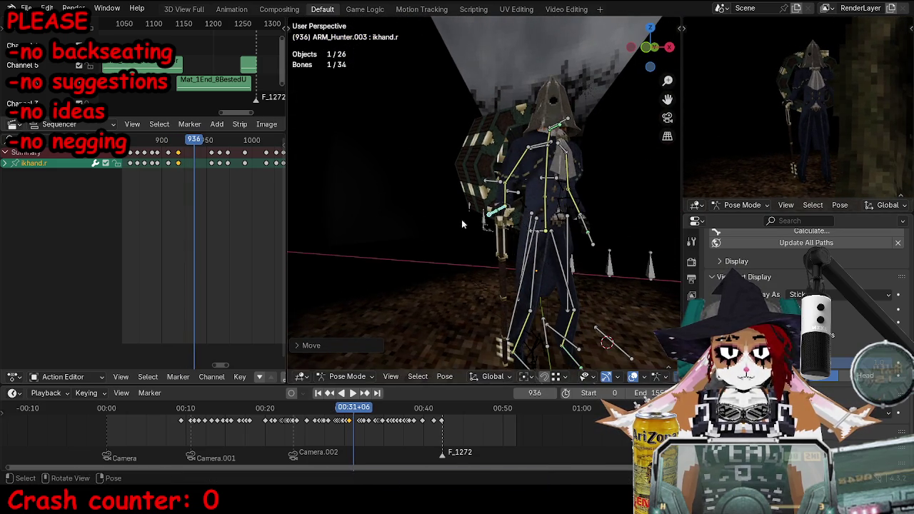
pyautogui.moveTo(510, 186); pyautogui.dragTo(506, 219, button='middle')
pyautogui.press('g')
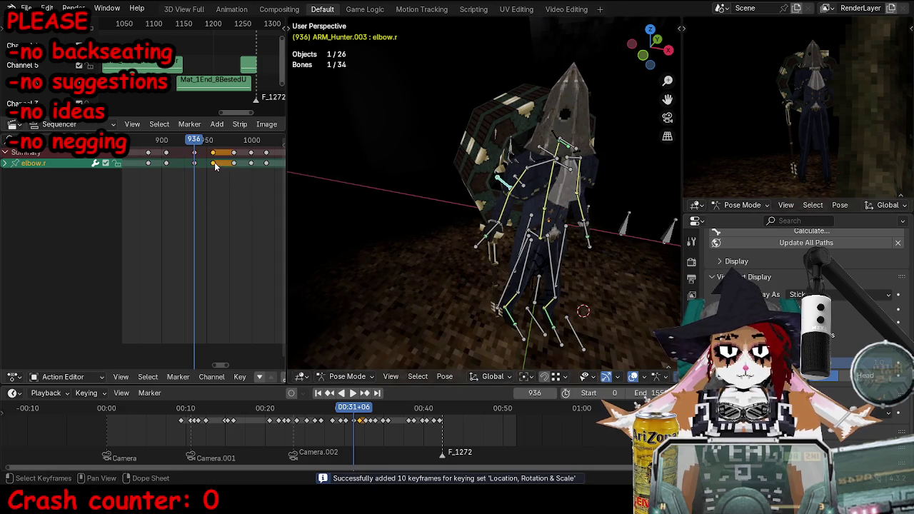
pyautogui.moveTo(477, 246); pyautogui.dragTo(500, 224, button='middle')
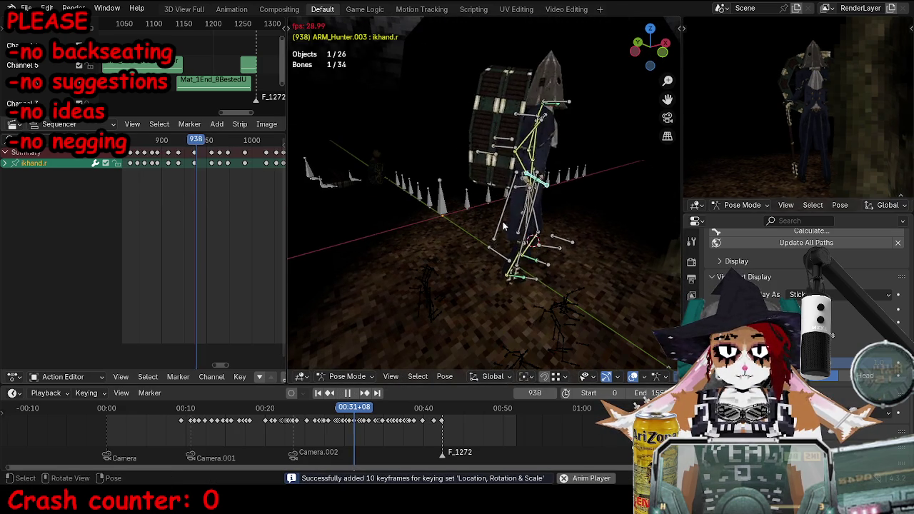
pyautogui.press('space')
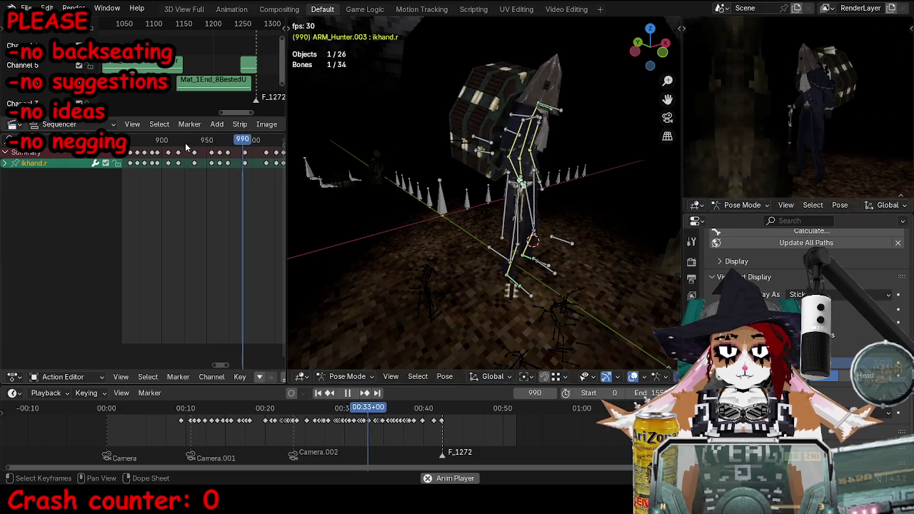
# - Delete the selected keys near frame 933, replay from frame 938, and return to Object Mode
pyautogui.click(199, 141)
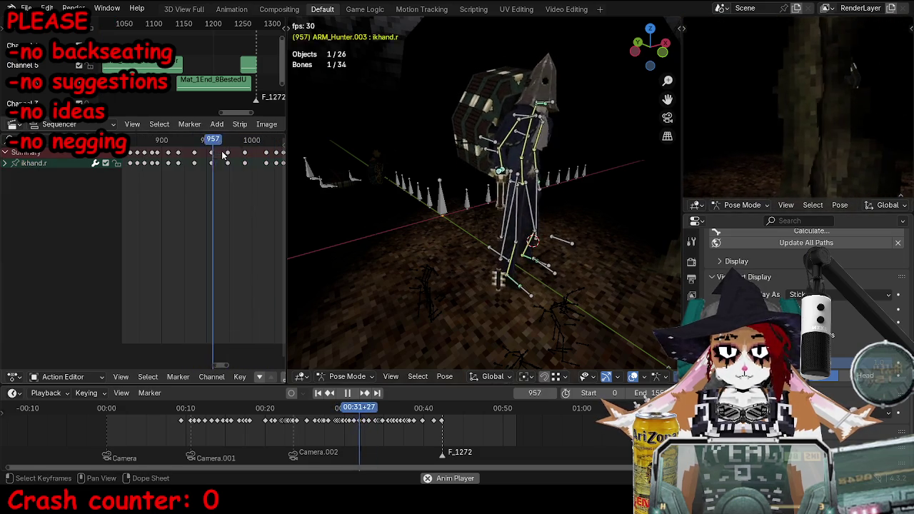
pyautogui.press('Escape')
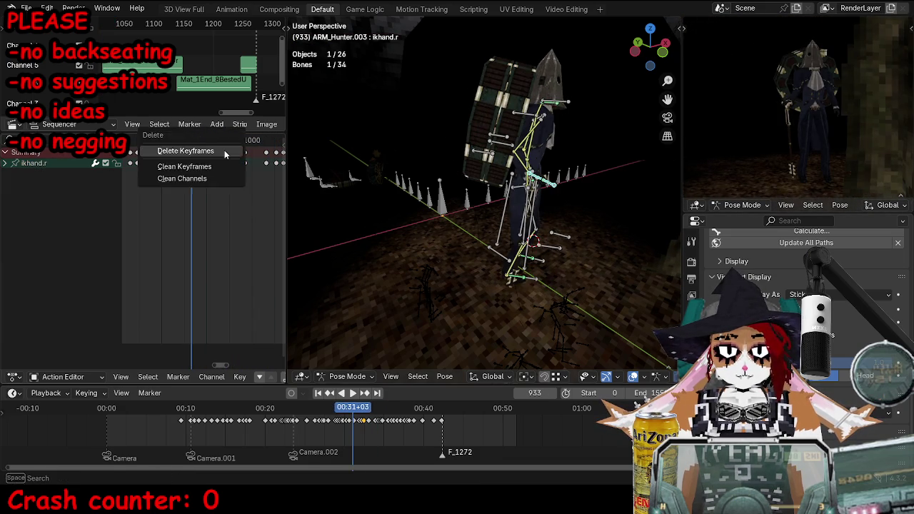
pyautogui.press('Escape')
pyautogui.press('space')
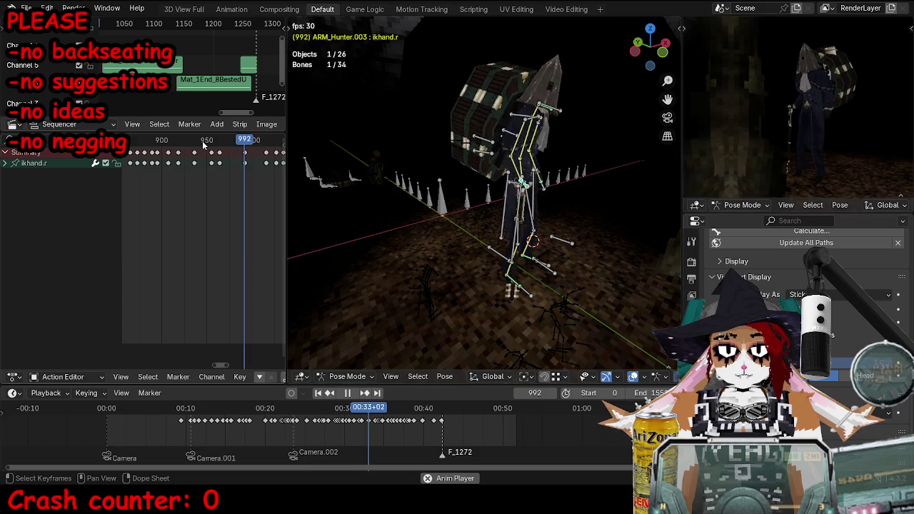
pyautogui.click(191, 145)
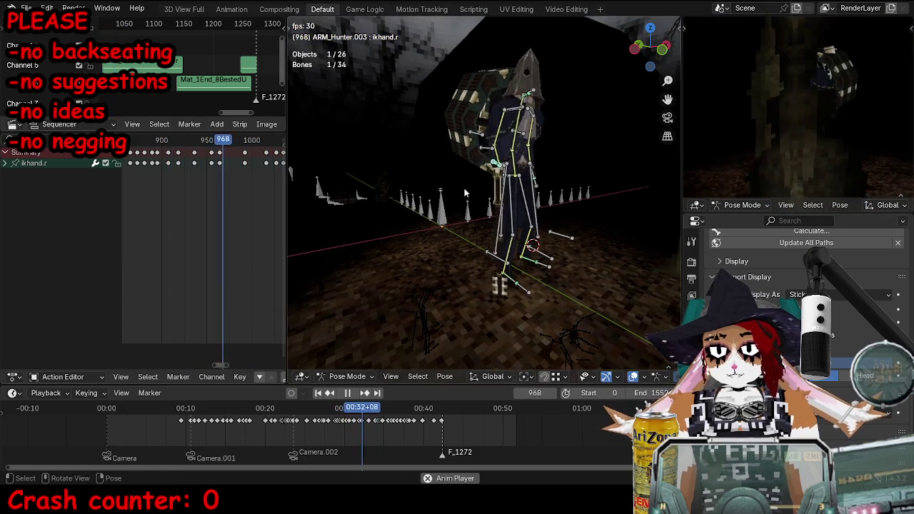
pyautogui.hotkey('ctrl', 'Tab')
# - Save, play through the scene camera from frame 880, and reposition the camera framing
pyautogui.press('KP_0')
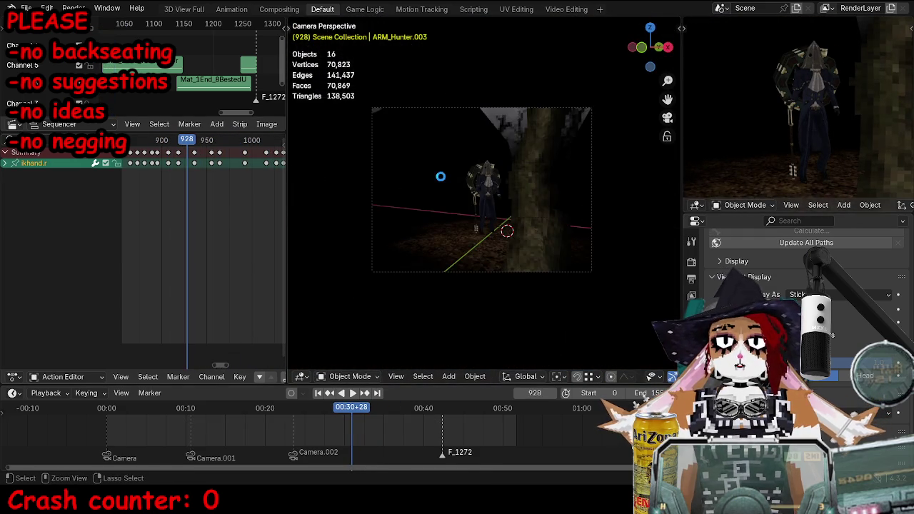
pyautogui.hotkey('ctrl', 's')
pyautogui.press('space')
pyautogui.click(143, 141)
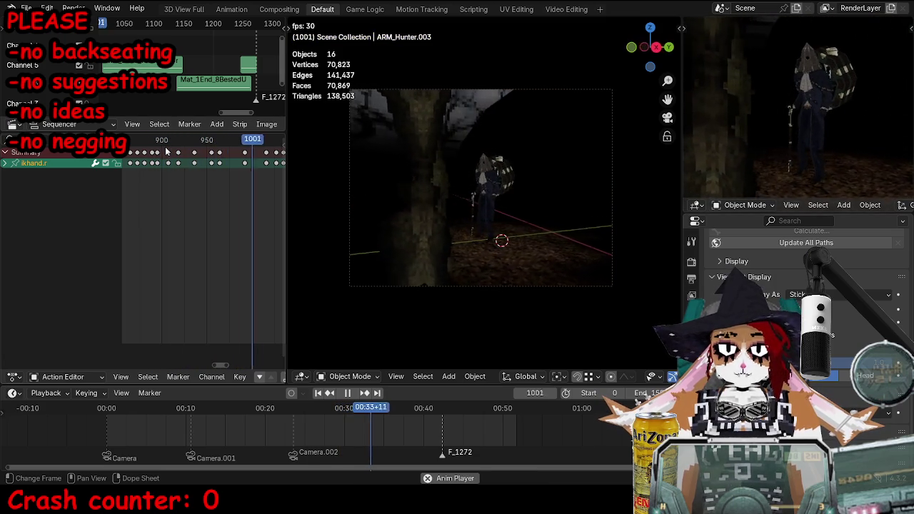
pyautogui.press('g')
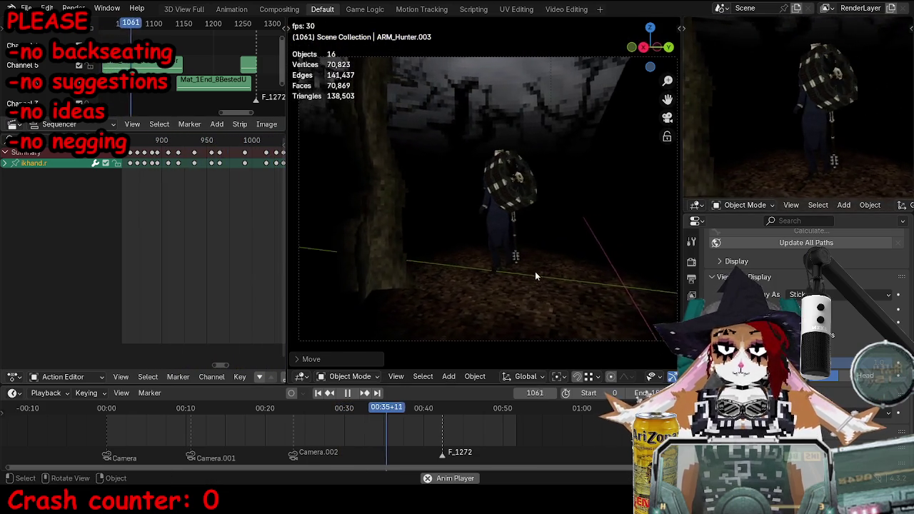
pyautogui.click(537, 290)
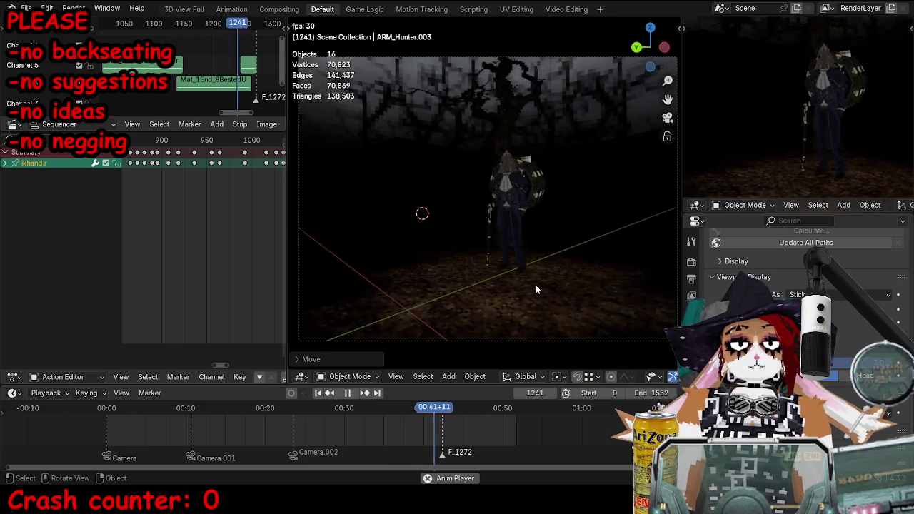
# - Reframe the shot again from around frame 651, stop at frame 1278, and save
pyautogui.click(279, 414)
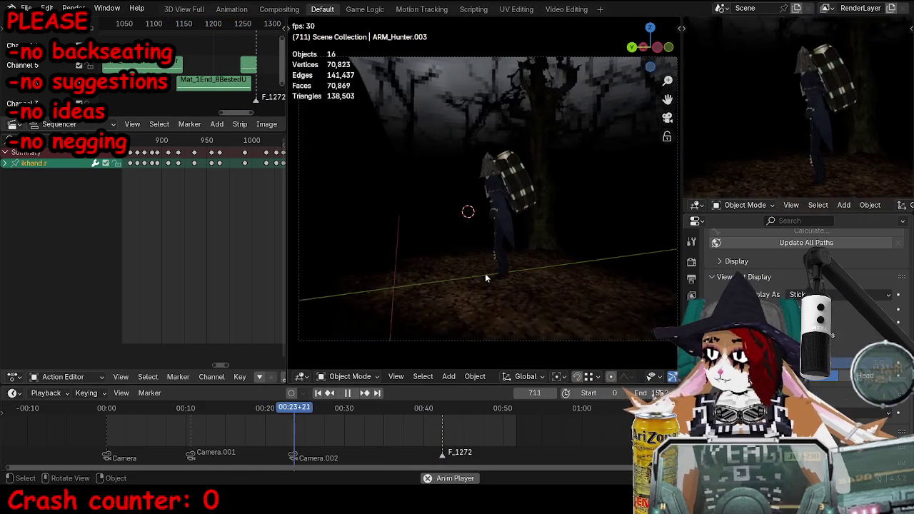
pyautogui.press('g')
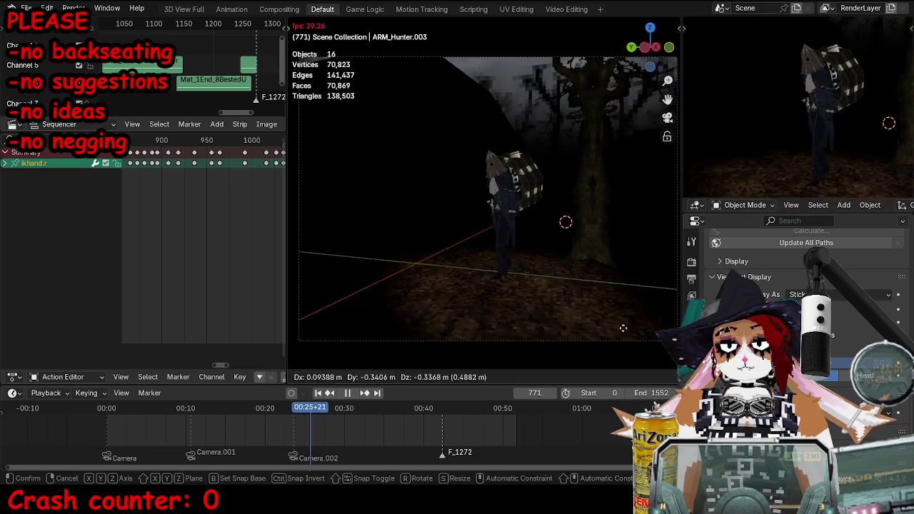
pyautogui.click(466, 223)
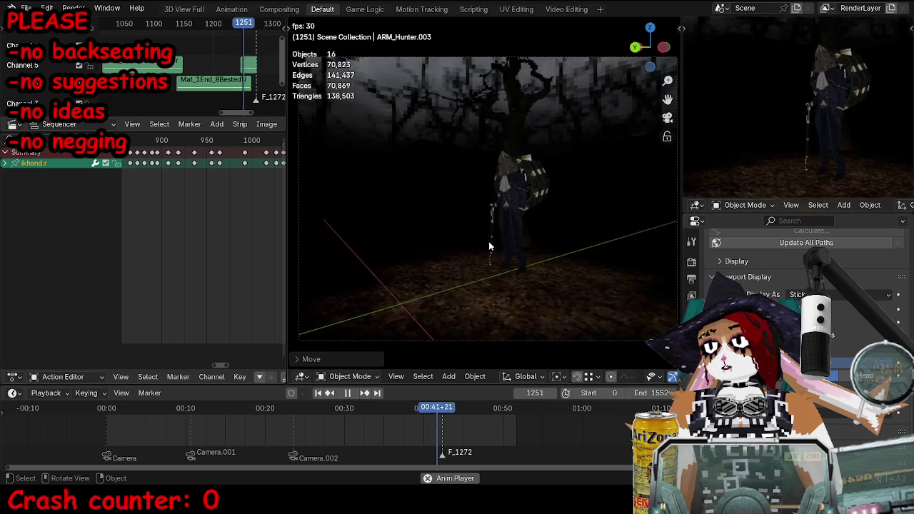
pyautogui.press('space')
pyautogui.hotkey('ctrl', 's')
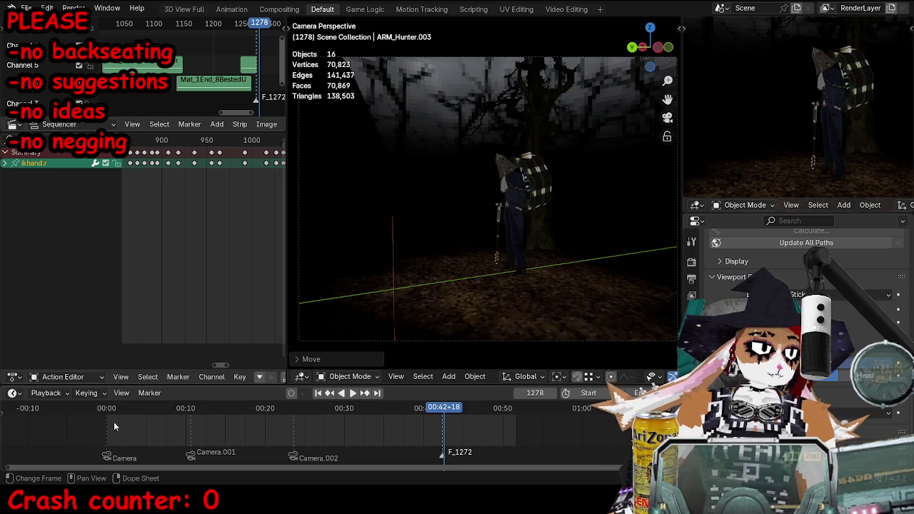
# - Set the AchieveGreatThings and RemindsUsOfHunter strip volumes to 1.000 in the maximized Sequencer
pyautogui.press('n')
pyautogui.click(236, 64)
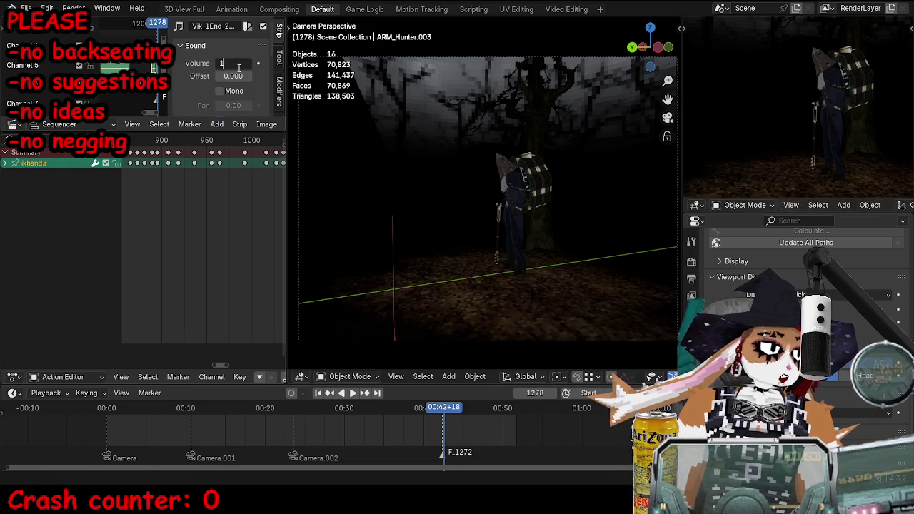
pyautogui.hotkey('ctrl', 'space')
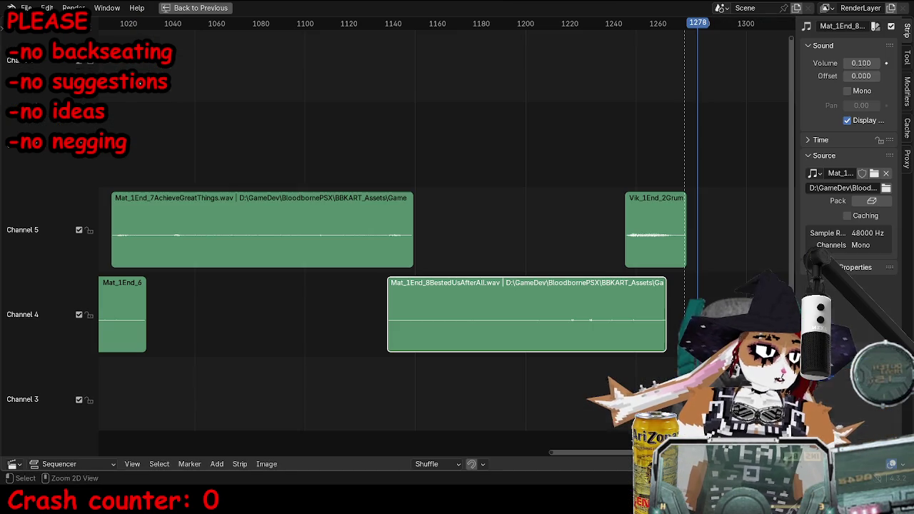
pyautogui.click(298, 241)
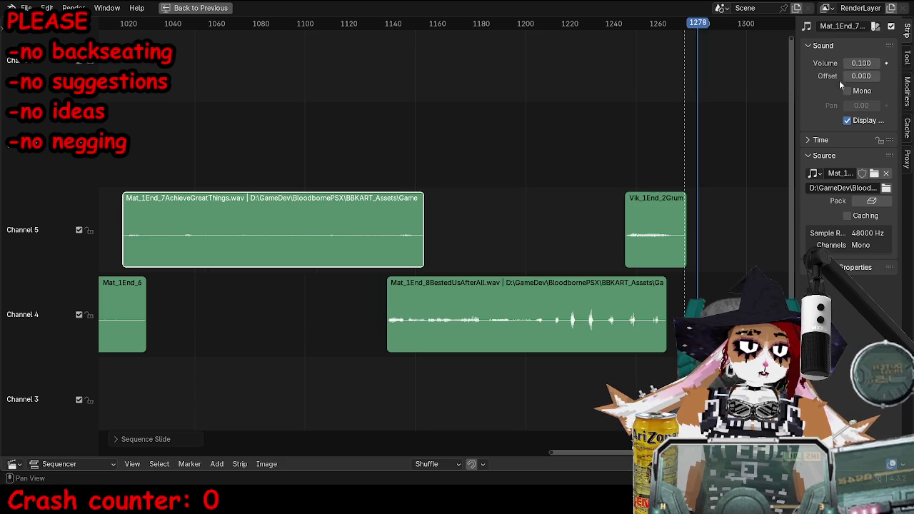
pyautogui.press('Return')
pyautogui.scroll(-3, 447, 207)
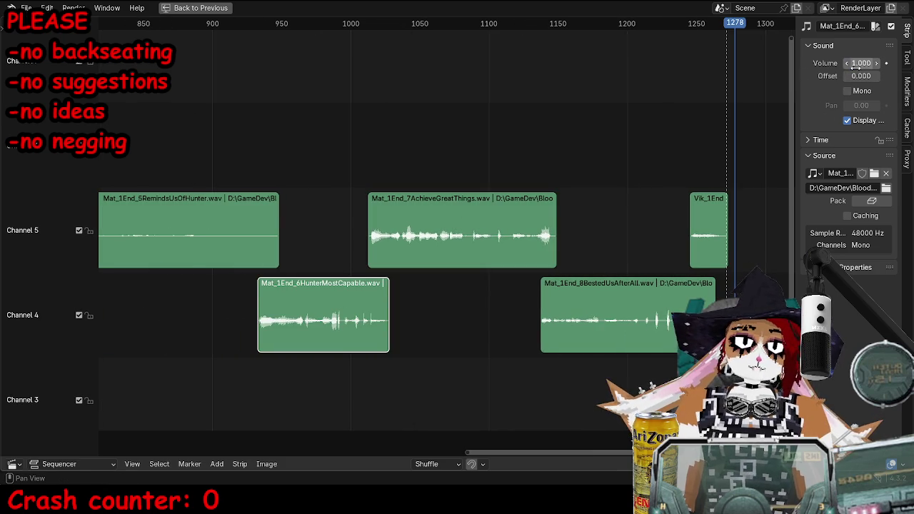
pyautogui.click(248, 218)
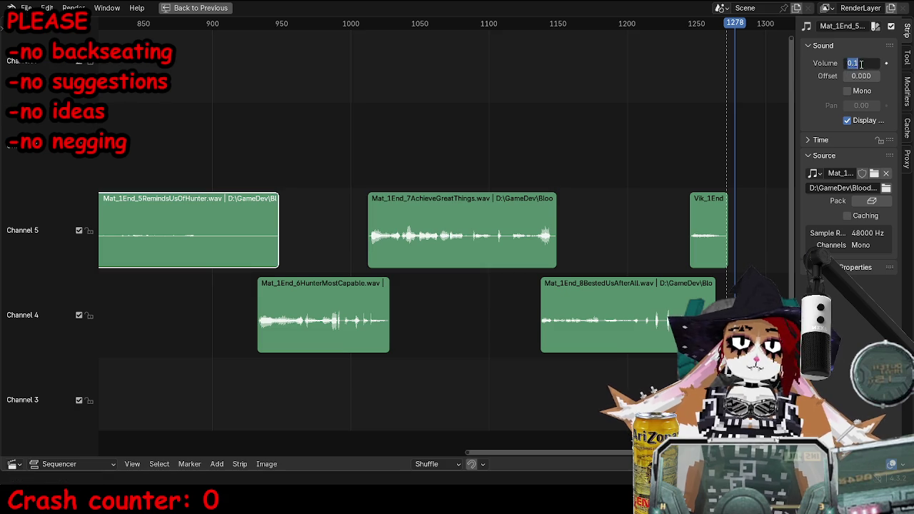
pyautogui.press('Return')
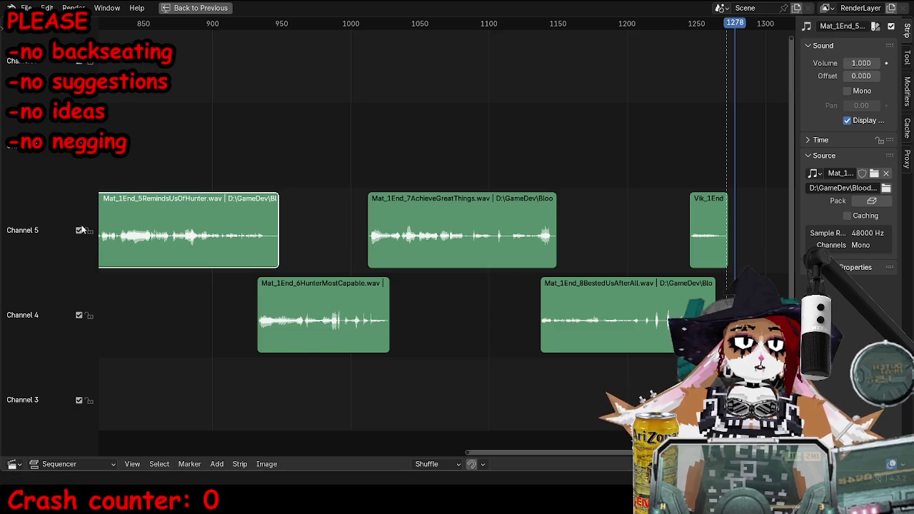
# - Raise DoesntConcernY, Where, ClockTower and AnotherLostHunter3 strips to volume 1.000, then restore the layout
pyautogui.scroll(-4, 198, 238)
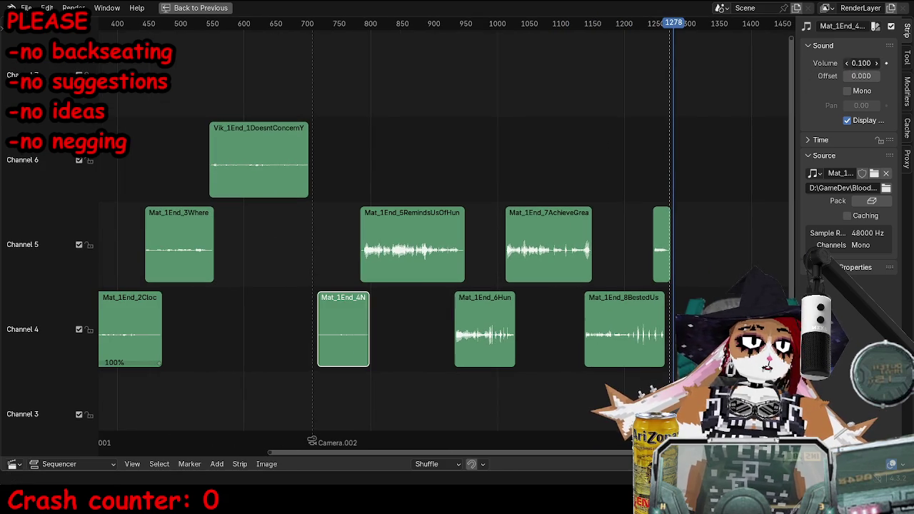
pyautogui.click(281, 193)
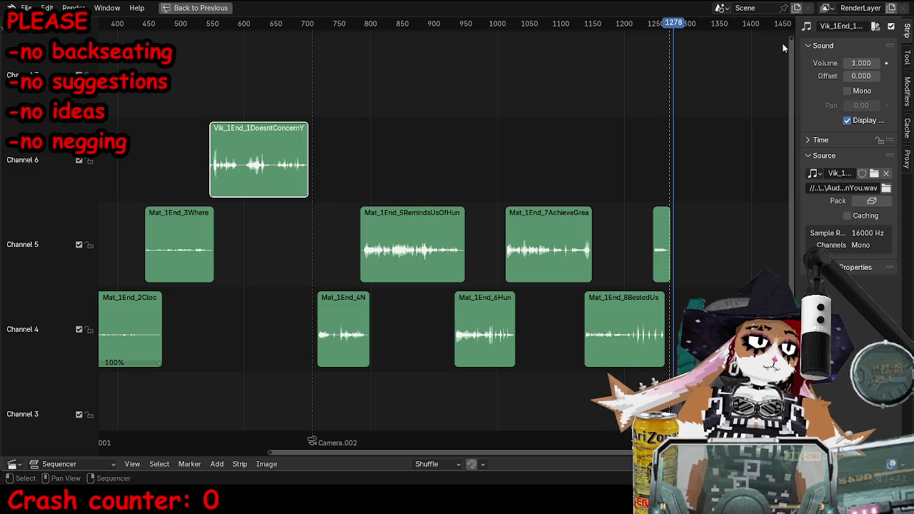
pyautogui.moveTo(272, 220); pyautogui.dragTo(437, 211, button='middle')
pyautogui.click(344, 236)
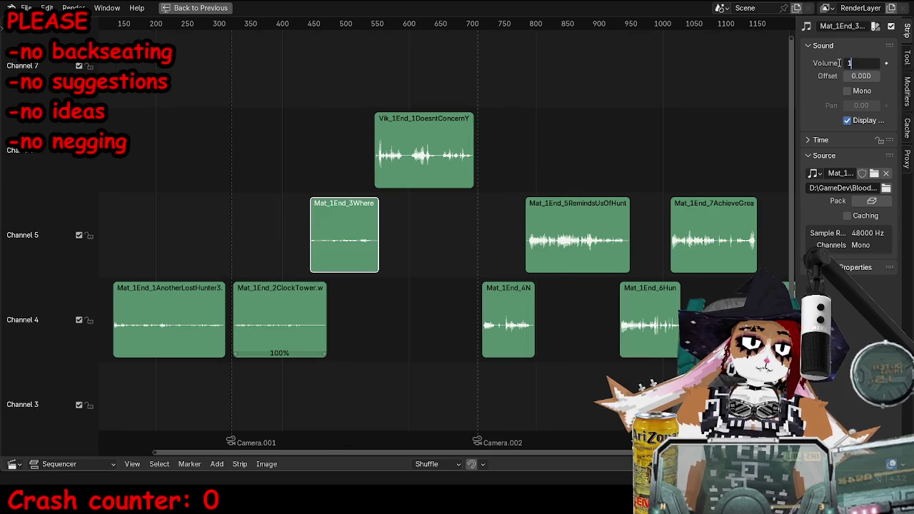
pyautogui.click(277, 353)
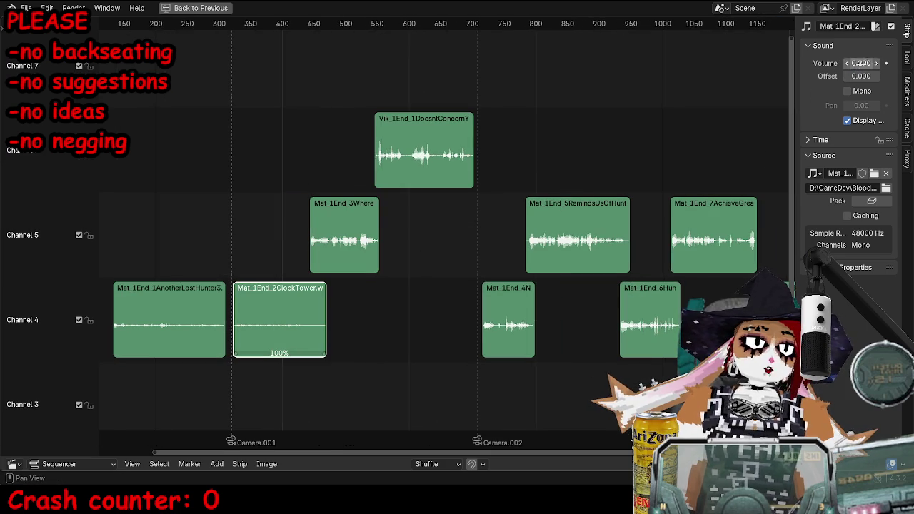
pyautogui.moveTo(253, 285); pyautogui.dragTo(365, 285, button='middle')
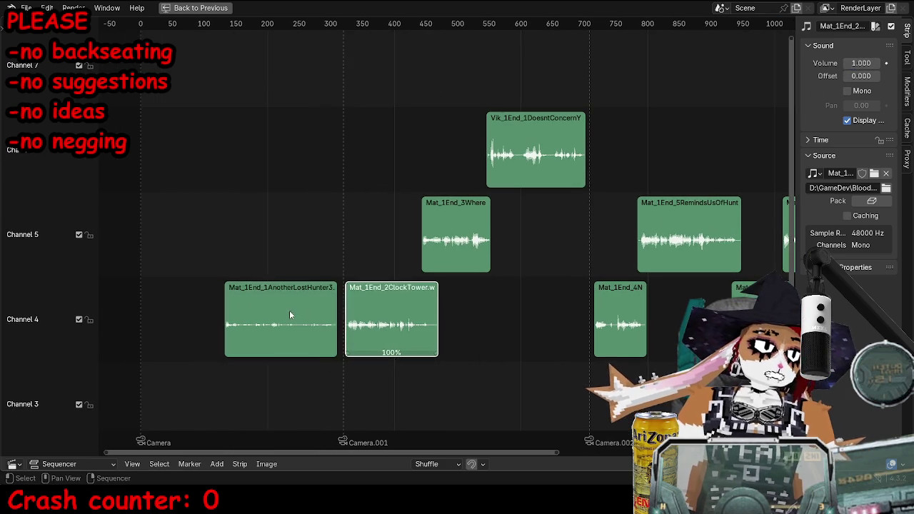
pyautogui.click(289, 310)
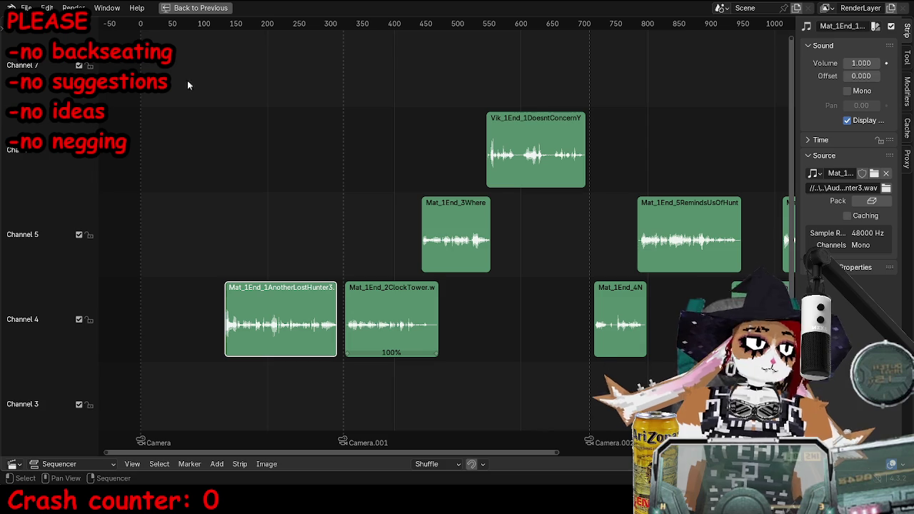
pyautogui.hotkey('ctrl', 'space')
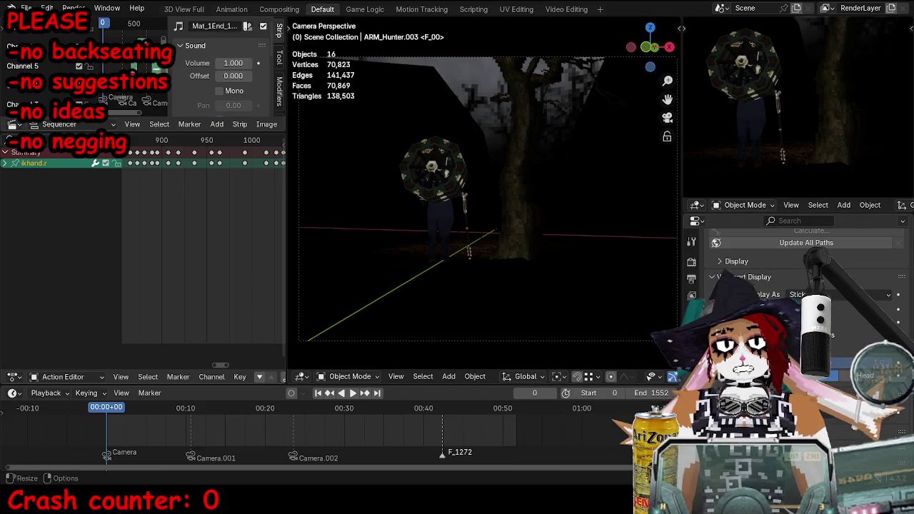
# - Play the animation full-screen through the camera with overlays hidden, stopping at frame 403
pyautogui.press('space')
pyautogui.hotkey('ctrl', 'space')
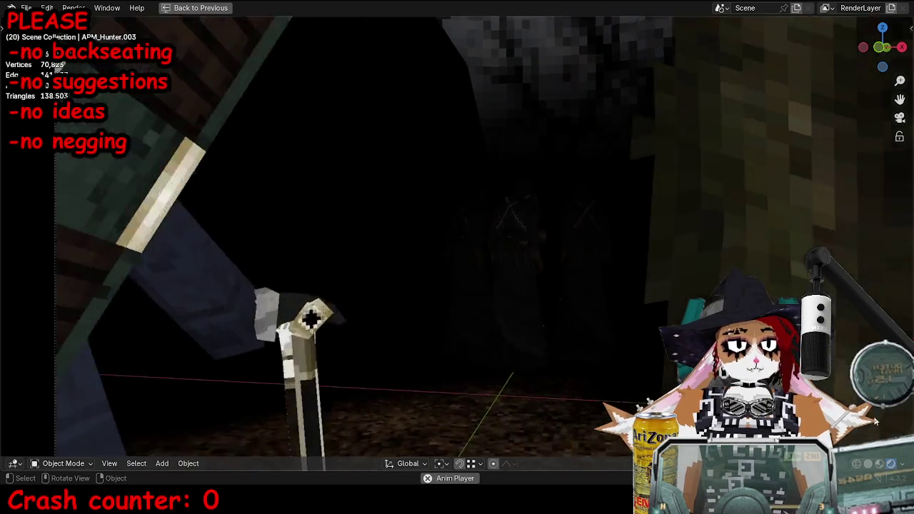
pyautogui.hotkey('shift', 'alt', 'z')
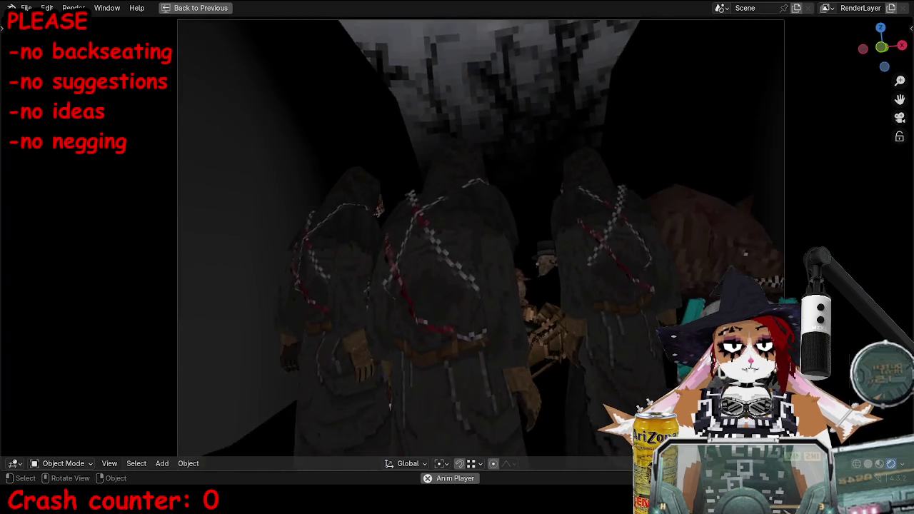
pyautogui.press('Home')
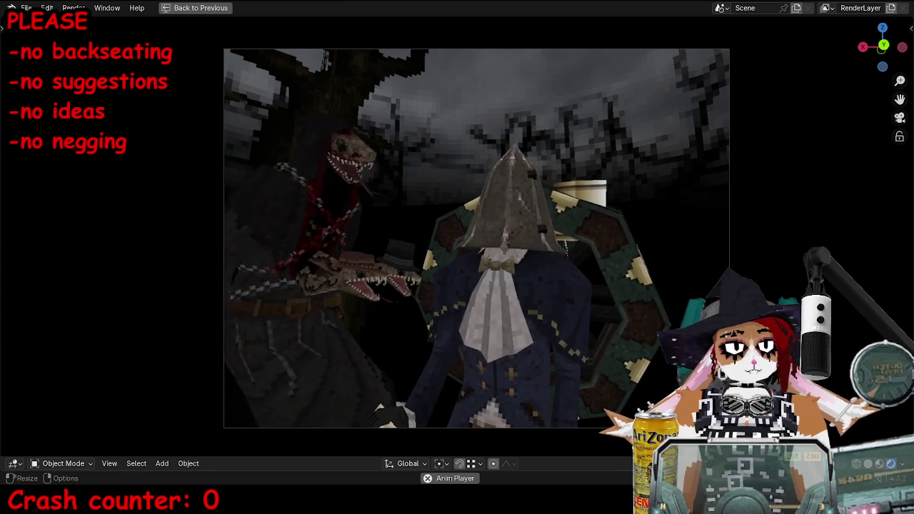
pyautogui.press('Escape')
# - Maximize the Sequencer and compare the 0.200 and full dialogue strip volumes, keeping them at 1.000
pyautogui.hotkey('ctrl', 'space')
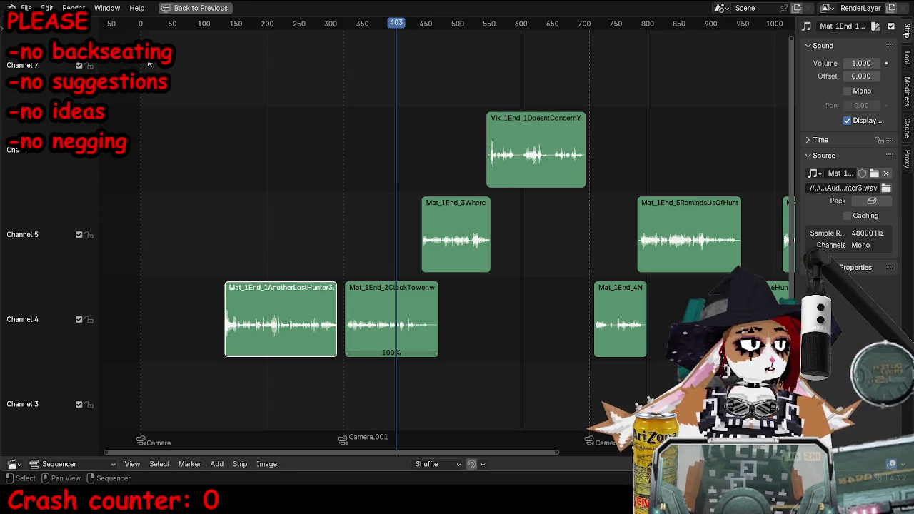
pyautogui.scroll(-2, 514, 262)
pyautogui.press('Right')
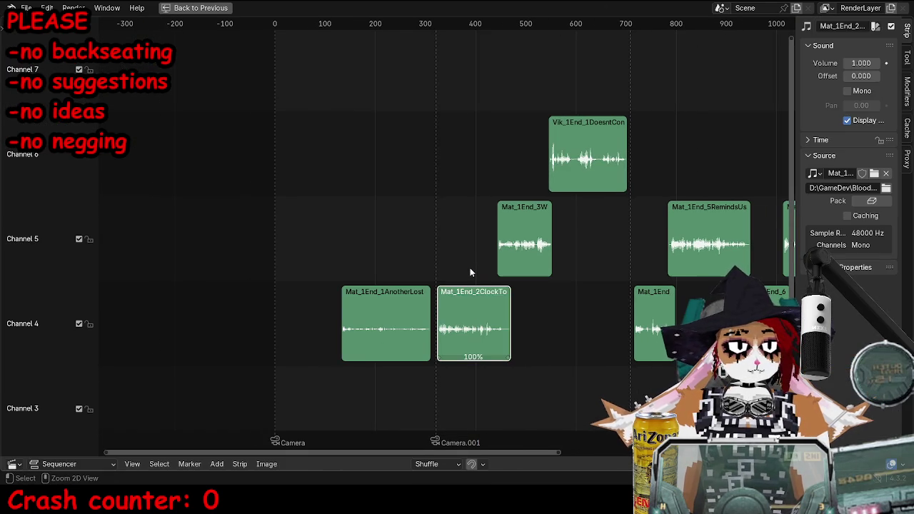
pyautogui.press('Right')
pyautogui.press('Right')
pyautogui.press('Left')
pyautogui.hotkey('ctrl', 'z')
pyautogui.hotkey('ctrl', 'z')
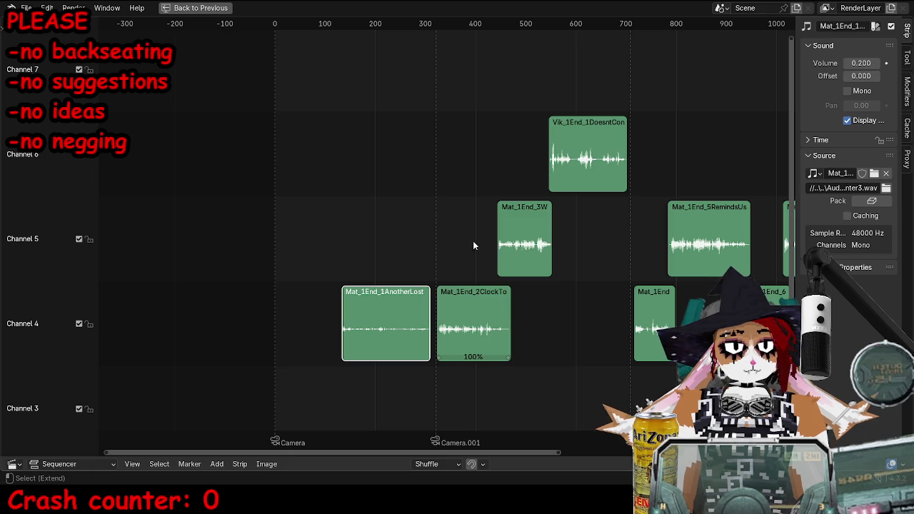
pyautogui.hotkey('ctrl', 'z')
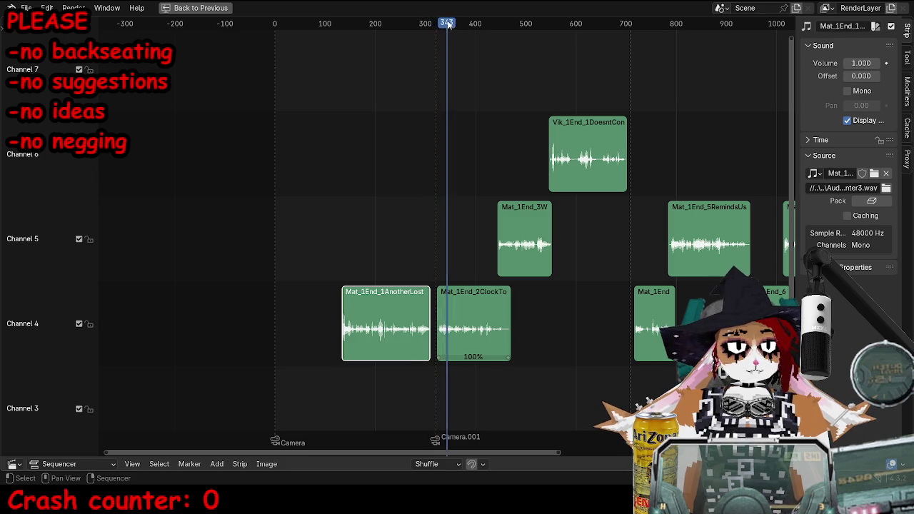
# - Play the dialogue from around frame 310, rewind to frame 0, and restore the default layout
pyautogui.moveTo(430, 25); pyautogui.dragTo(434, 36)
pyautogui.press('space')
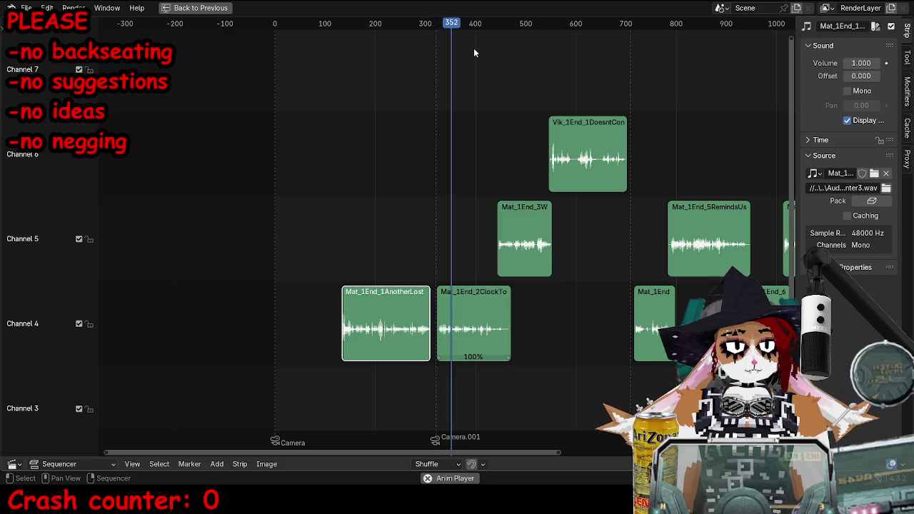
pyautogui.click(487, 24)
pyautogui.press('space')
pyautogui.moveTo(428, 27); pyautogui.dragTo(275, 43)
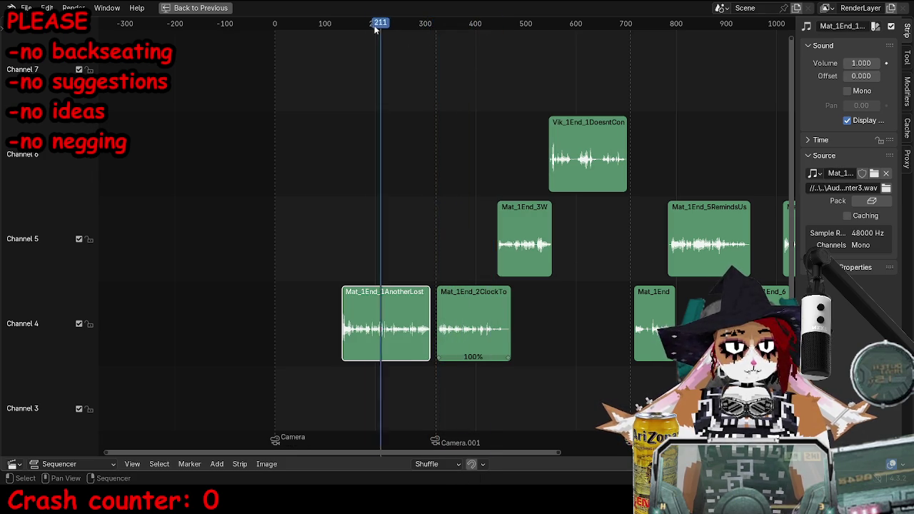
pyautogui.hotkey('ctrl', 'space')
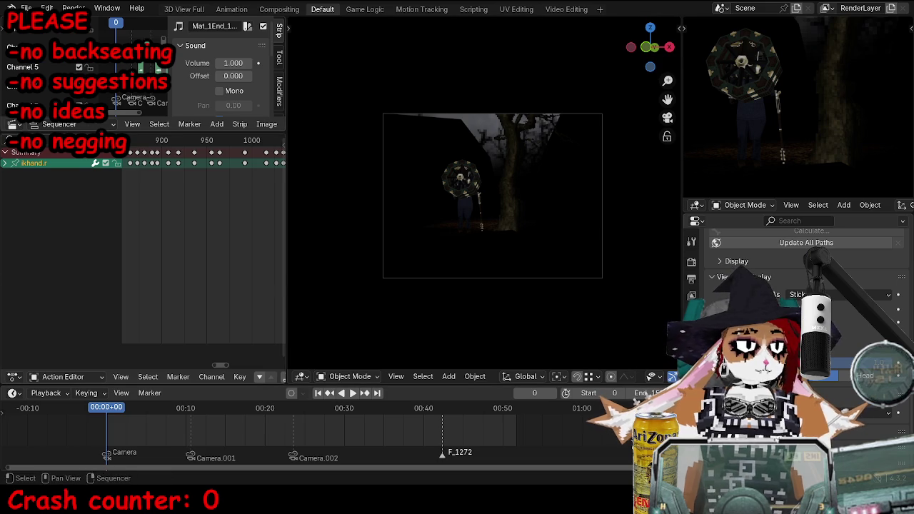
# - Play the walk through the maximized camera view to frame 1311 and save TOKTutorialEnd.blend
pyautogui.hotkey('ctrl', 'space')
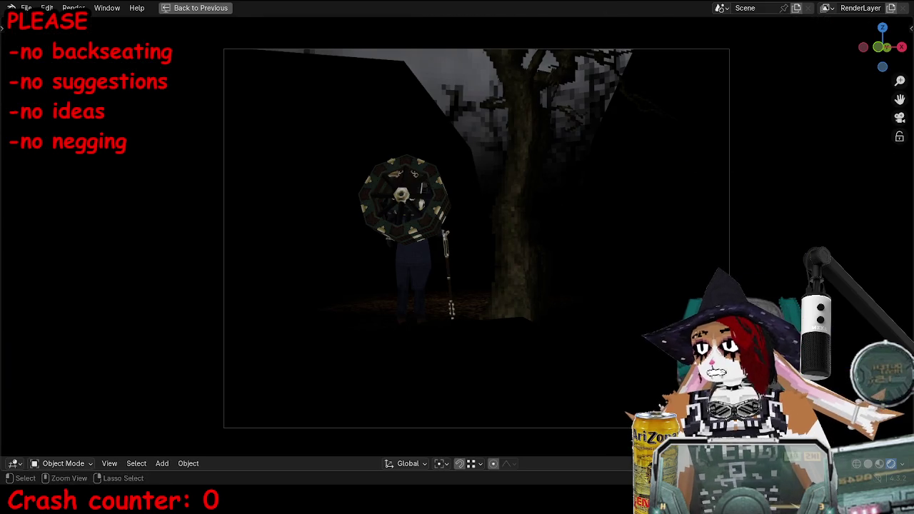
pyautogui.hotkey('ctrl', 's')
pyautogui.press('space')
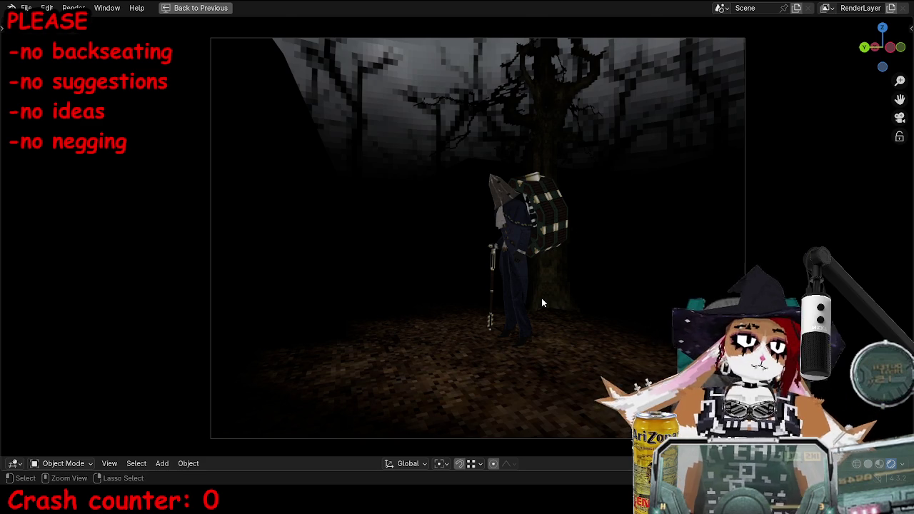
pyautogui.hotkey('ctrl', 'space')
pyautogui.hotkey('ctrl', 's')
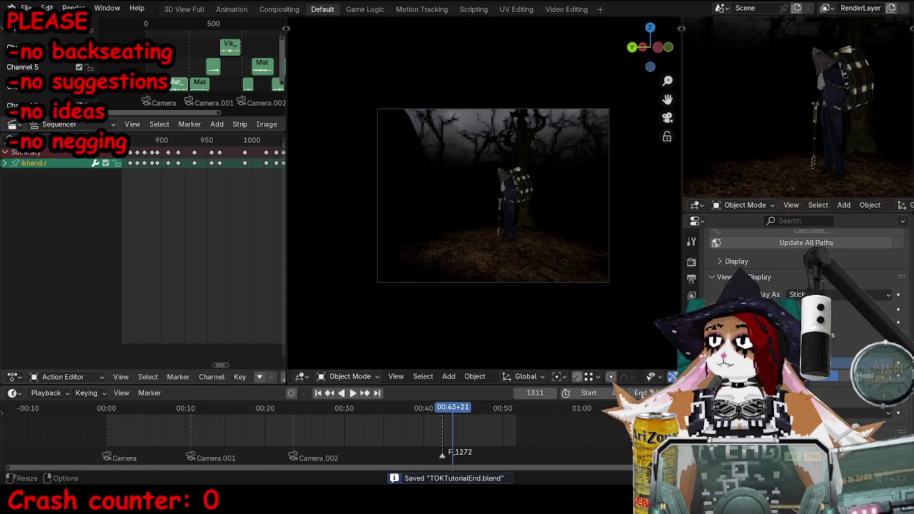